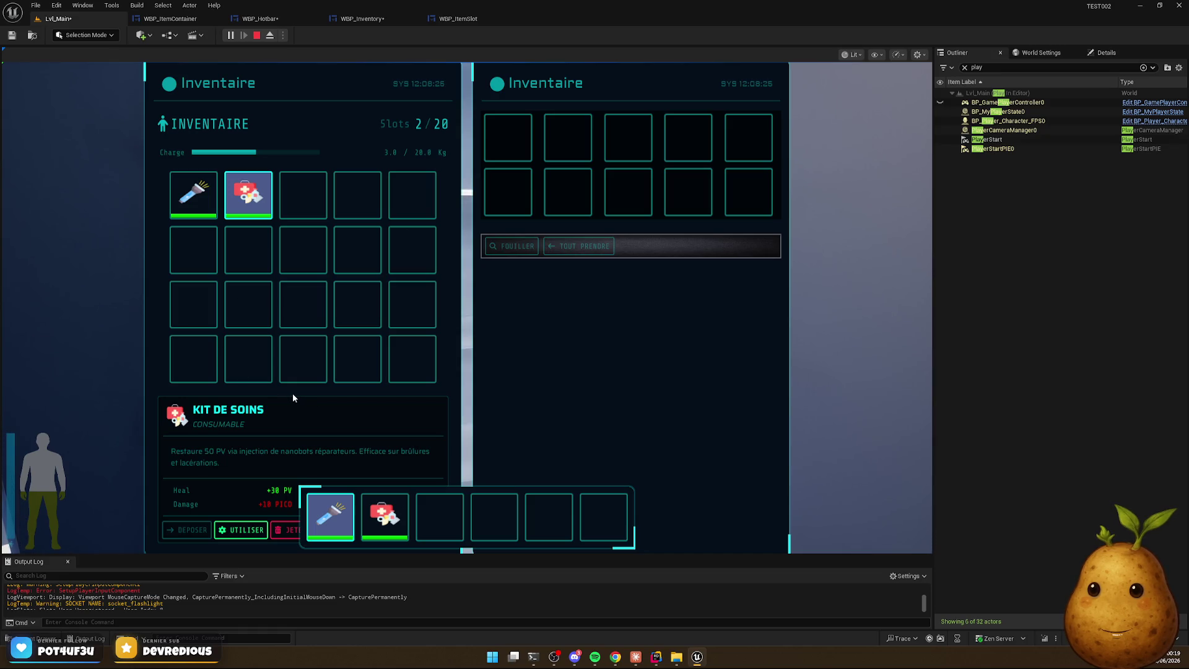
# Move the medkit from the hotbar into the inventory grid, then close the inventory with Tab
pyautogui.moveTo(397, 513)
pyautogui.mouseDown()
pyautogui.moveTo(341, 390)
pyautogui.moveTo(303, 195)
pyautogui.moveTo(384, 514)
pyautogui.mouseUp()
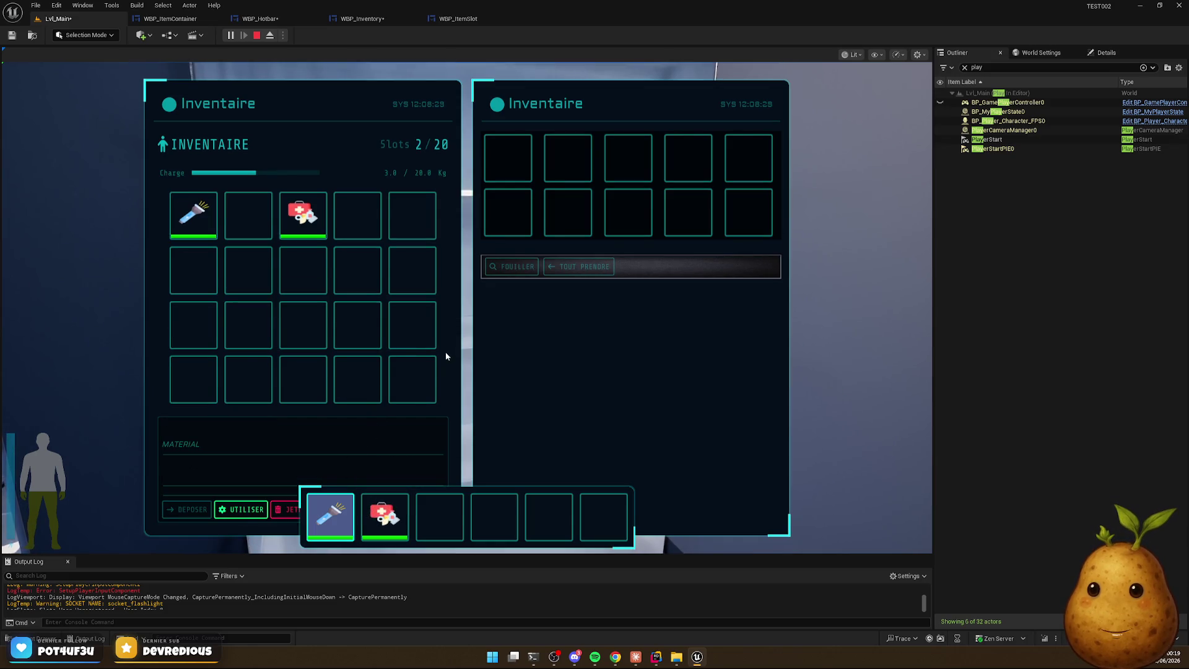
pyautogui.moveTo(320, 218)
pyautogui.mouseDown()
pyautogui.moveTo(384, 504)
pyautogui.moveTo(446, 523)
pyautogui.moveTo(312, 280)
pyautogui.moveTo(248, 211)
pyautogui.mouseUp()
pyautogui.moveTo(371, 514); pyautogui.dragTo(305, 197)
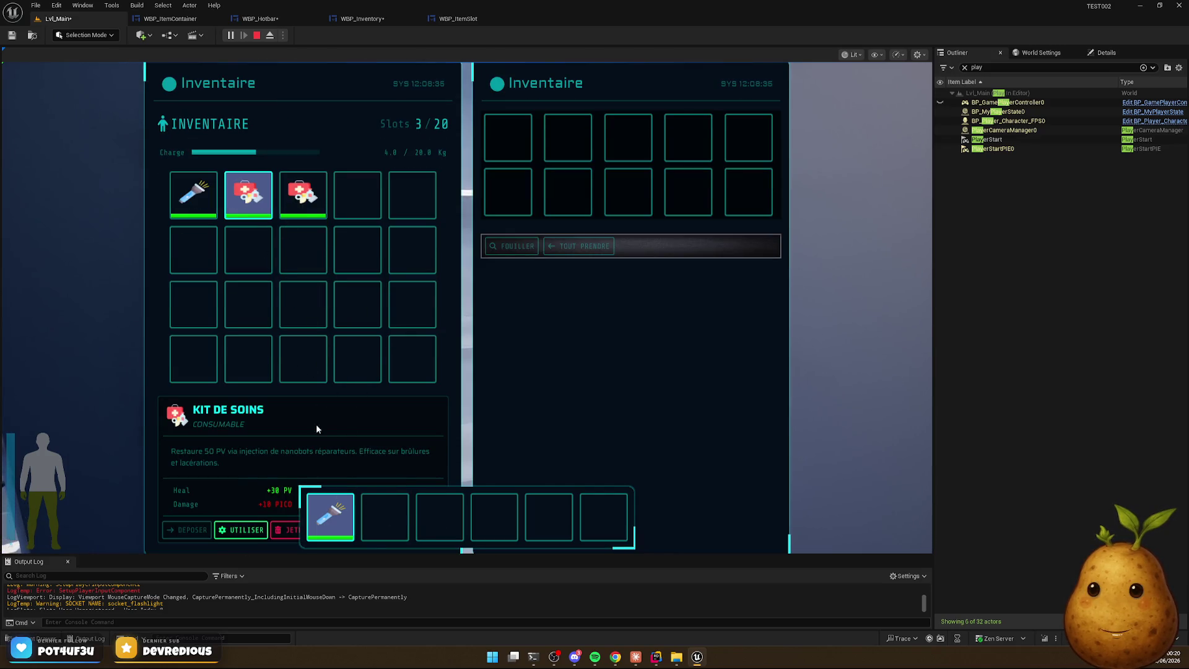
pyautogui.press('Tab')
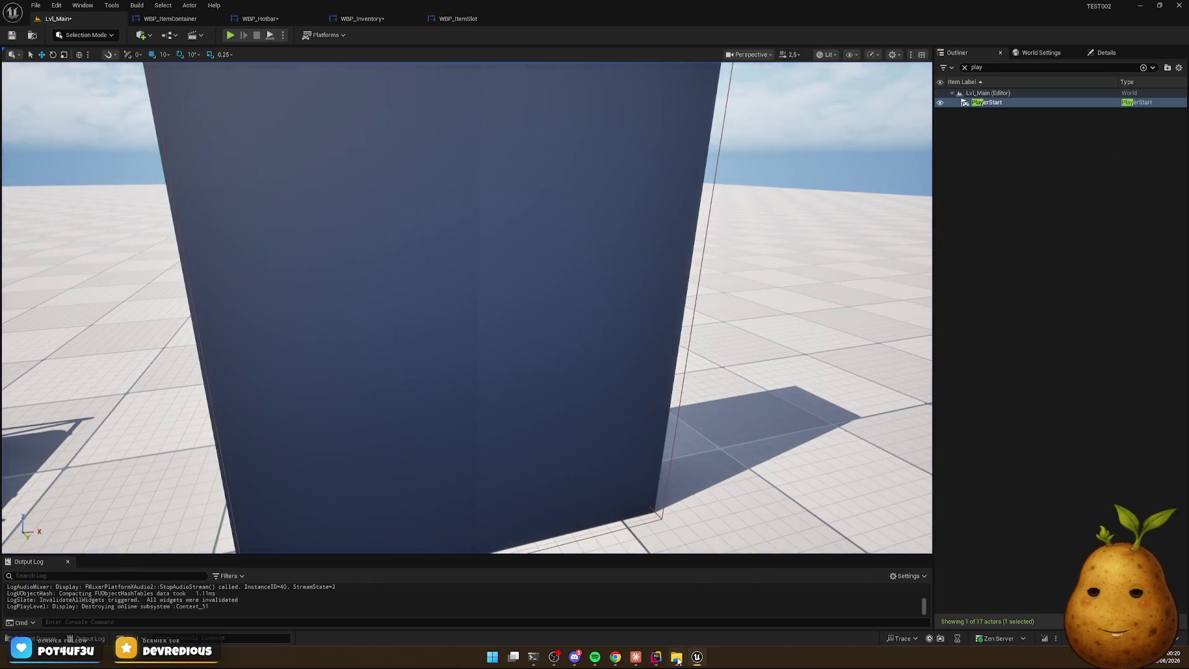
# Approve the assistant's CellSize edits to ItemContainerWidget.h and ItemContainerWidget.cpp
pyautogui.click(656, 656)
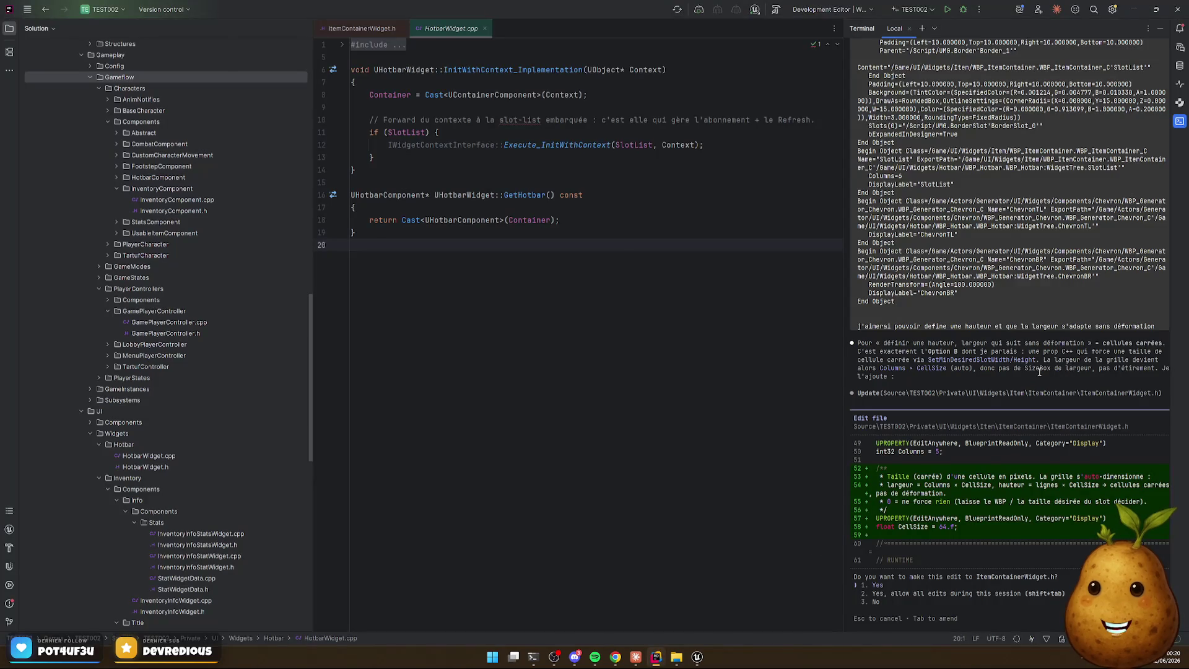
pyautogui.scroll(-1, 982, 473)
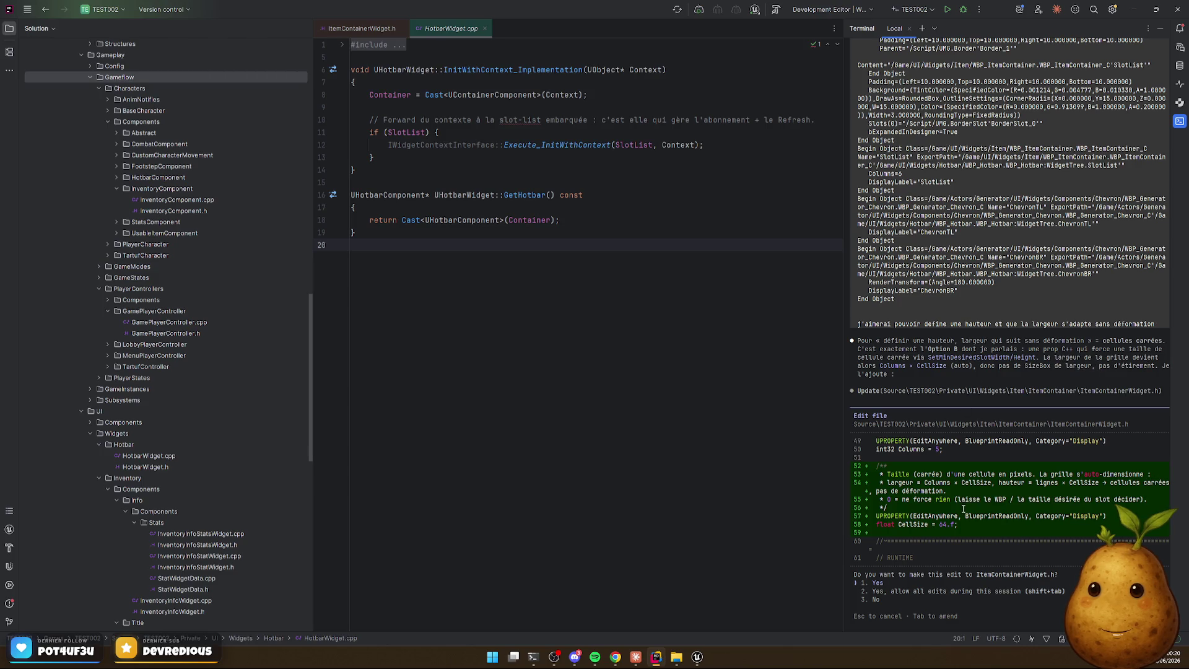
pyautogui.press('Return')
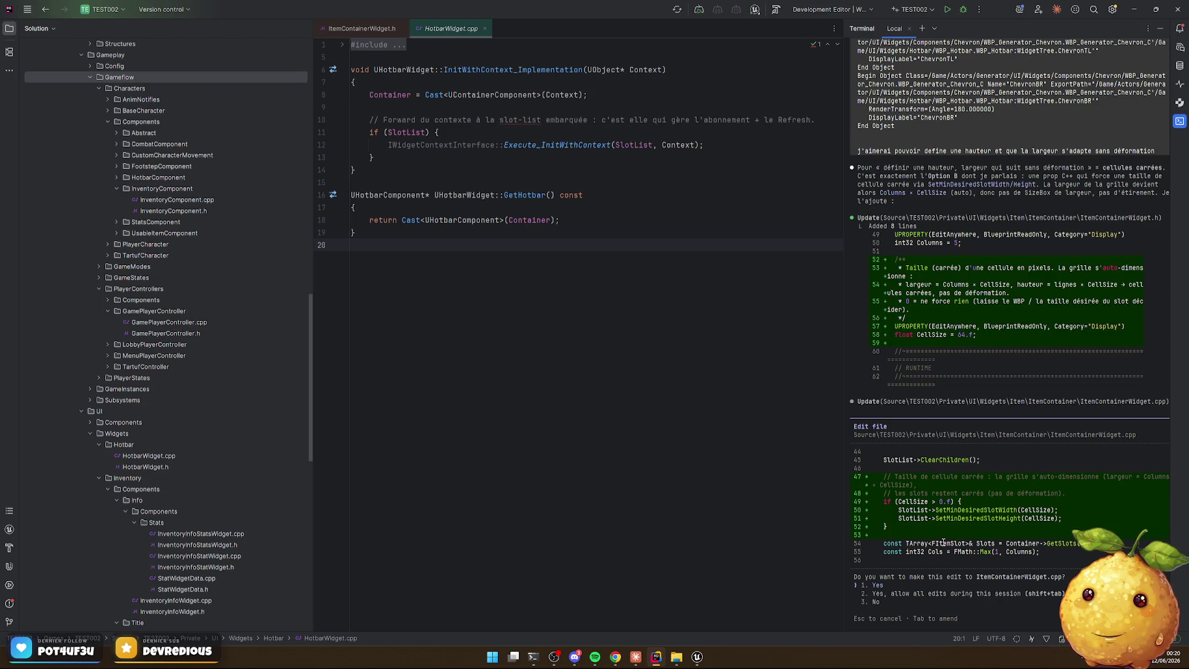
pyautogui.press('Return')
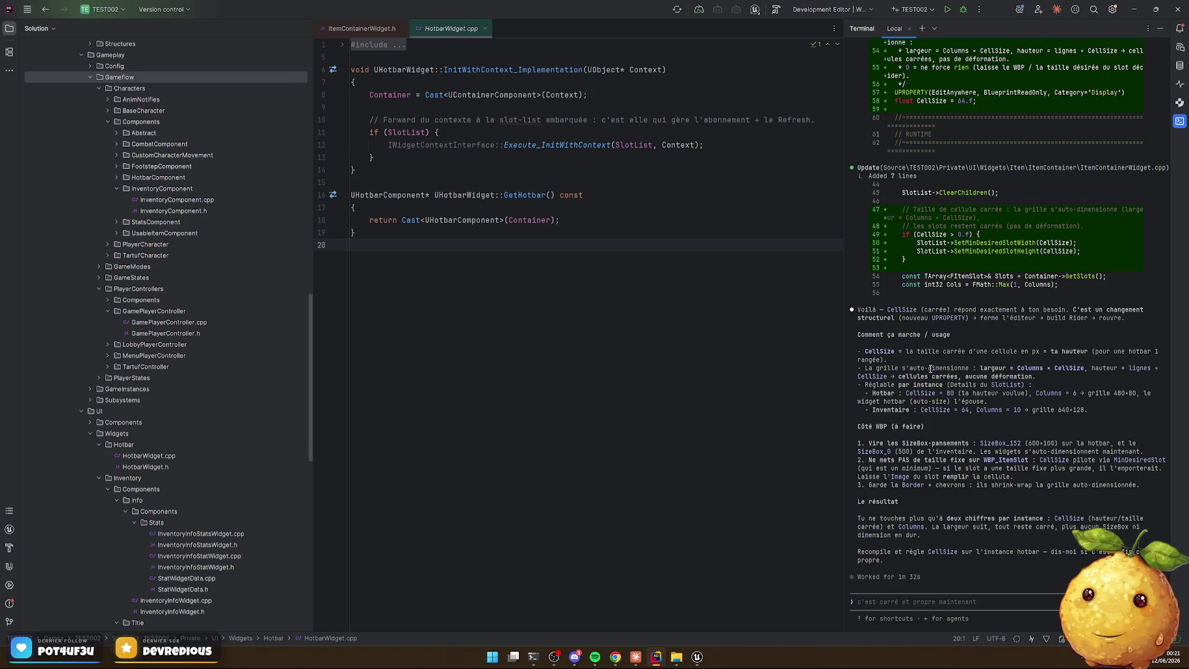
pyautogui.click(697, 657)
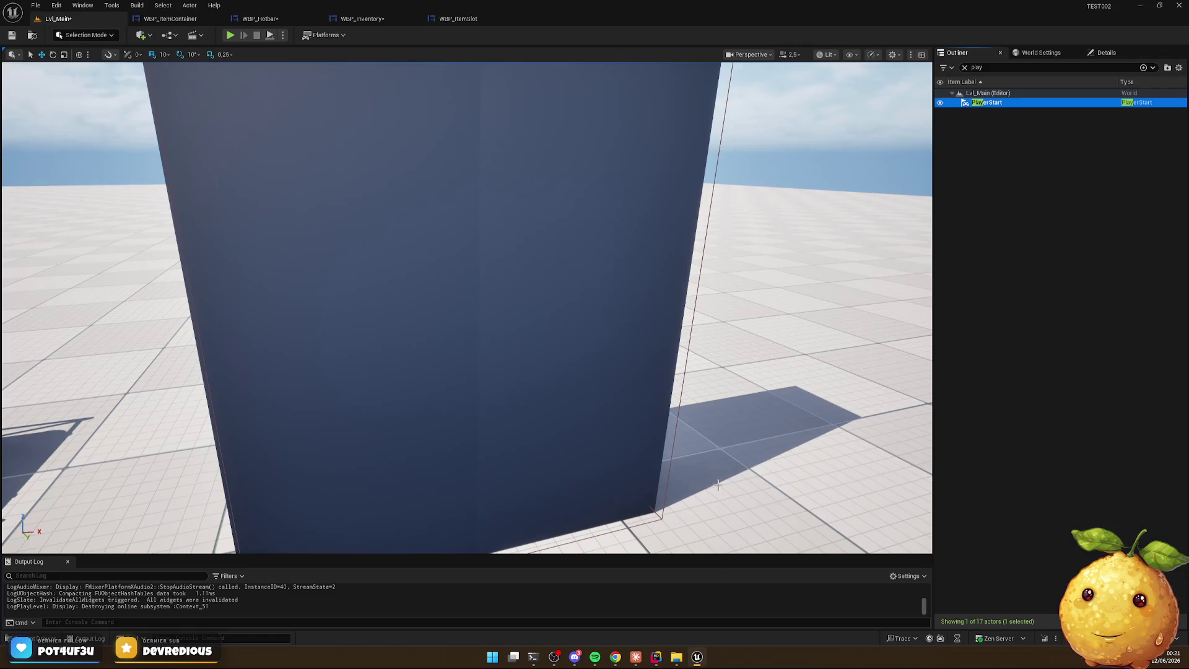
# Close the Unreal Editor and rebuild TEST002 with Ctrl+Shift+B until it succeeds
pyautogui.click(1178, 6)
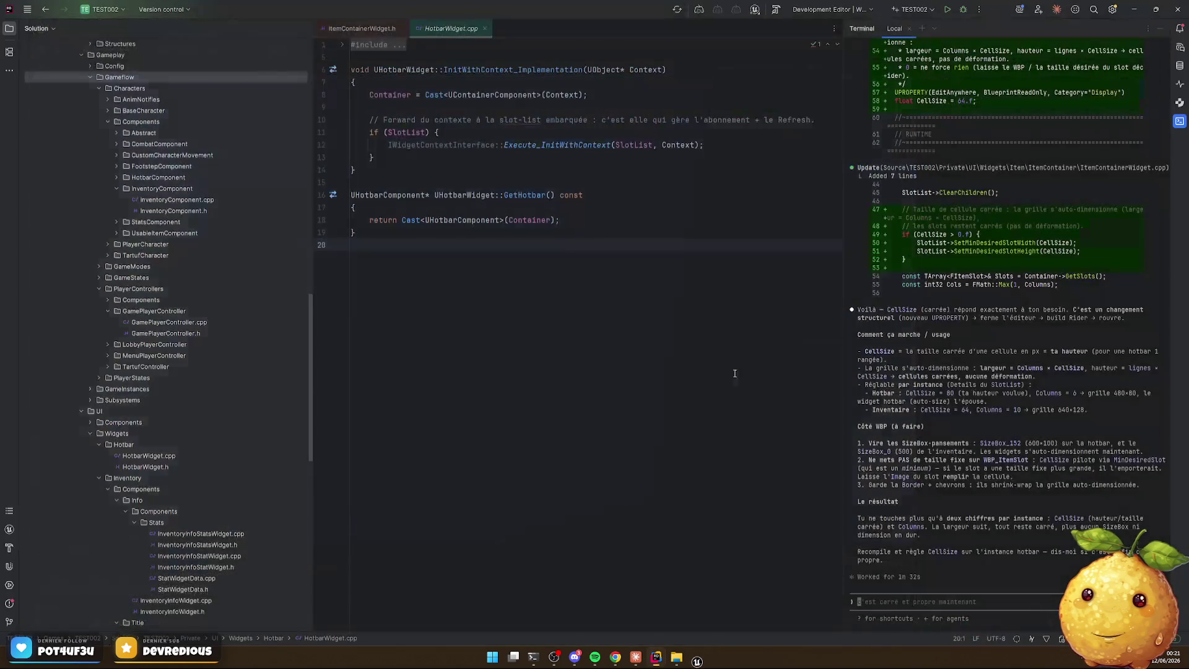
pyautogui.hotkey('ctrl', 'shift', 'b')
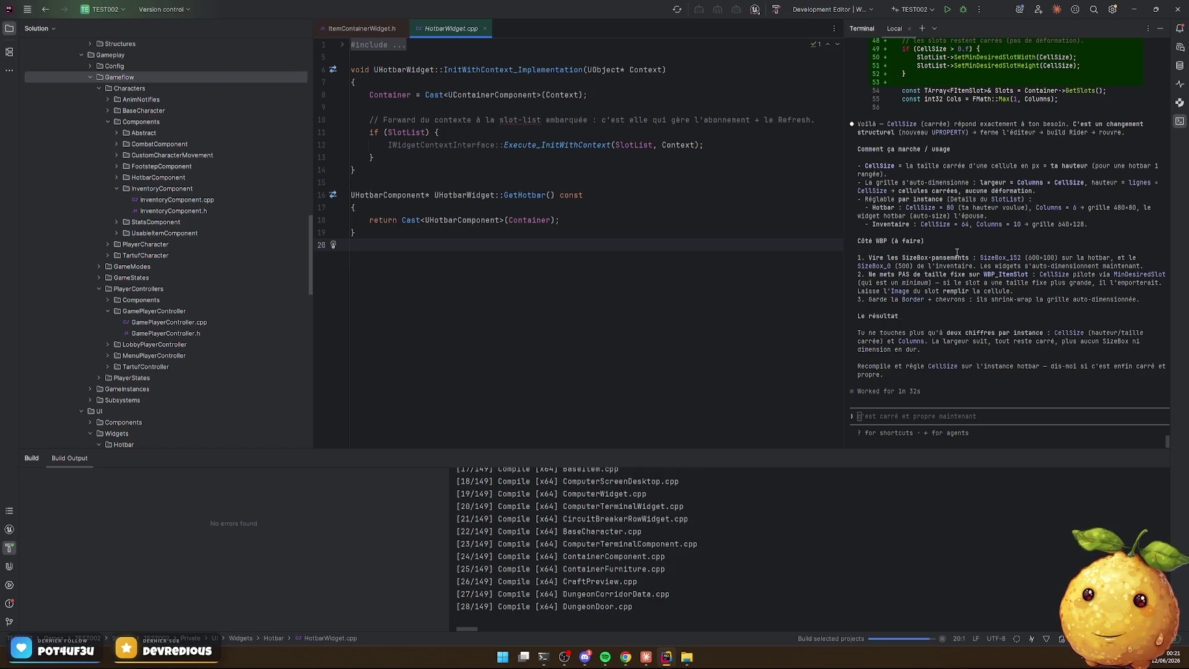
pyautogui.scroll(5, 957, 253)
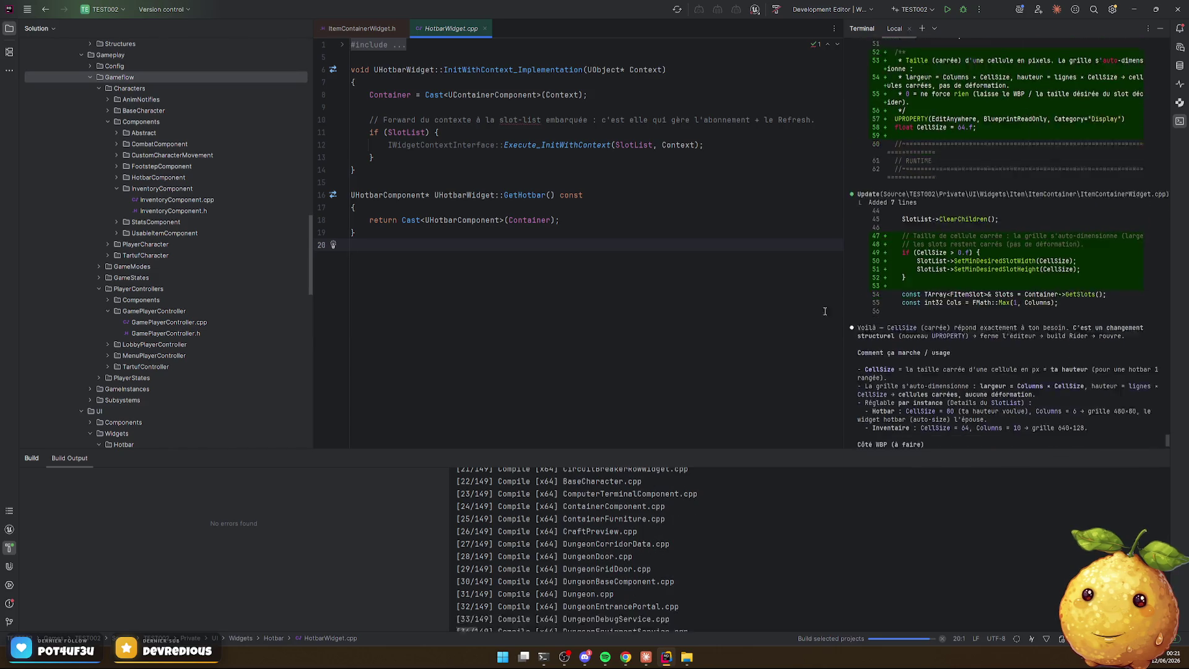
pyautogui.scroll(-2, 824, 311)
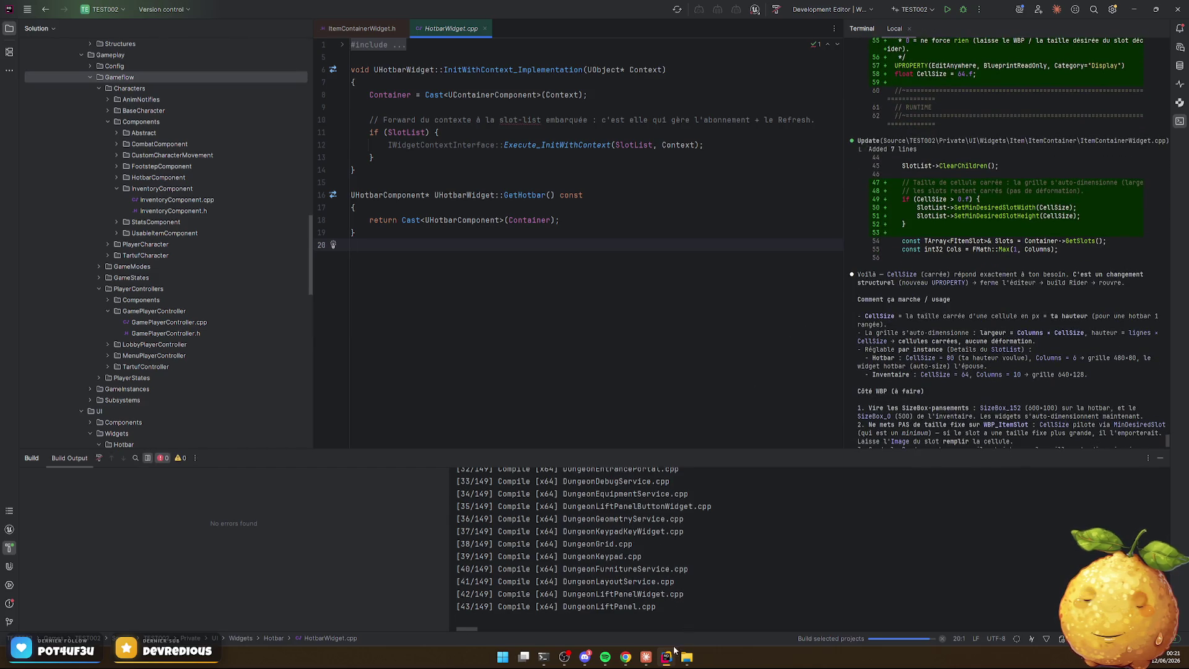
pyautogui.moveTo(664, 653)
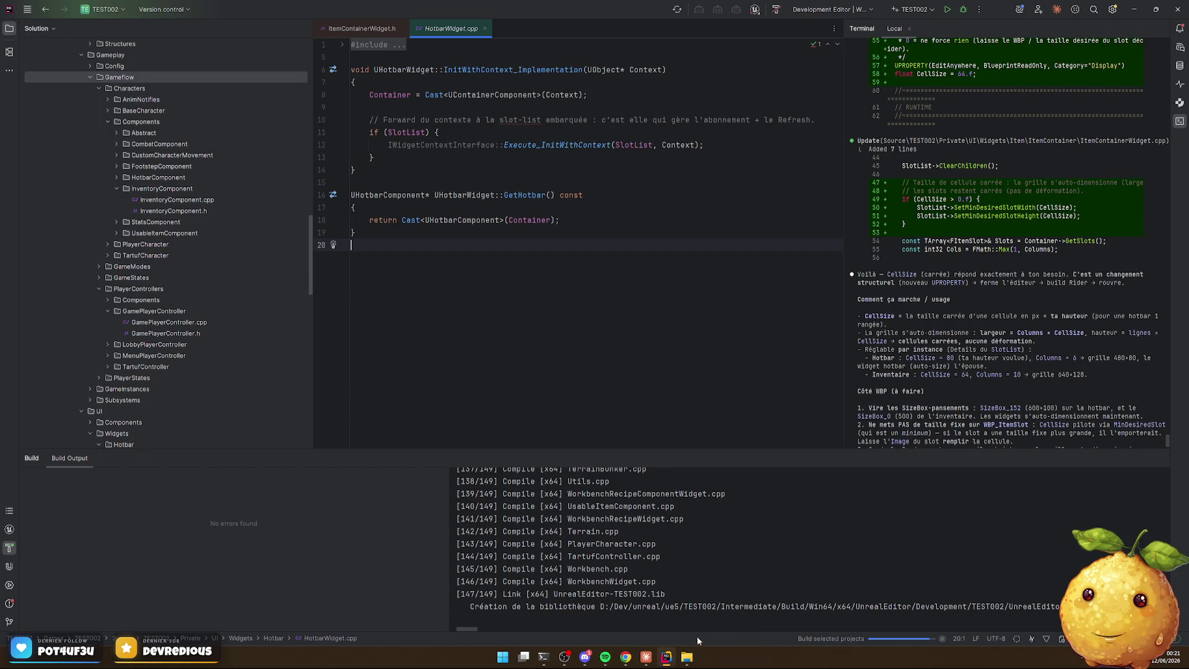
pyautogui.click(685, 656)
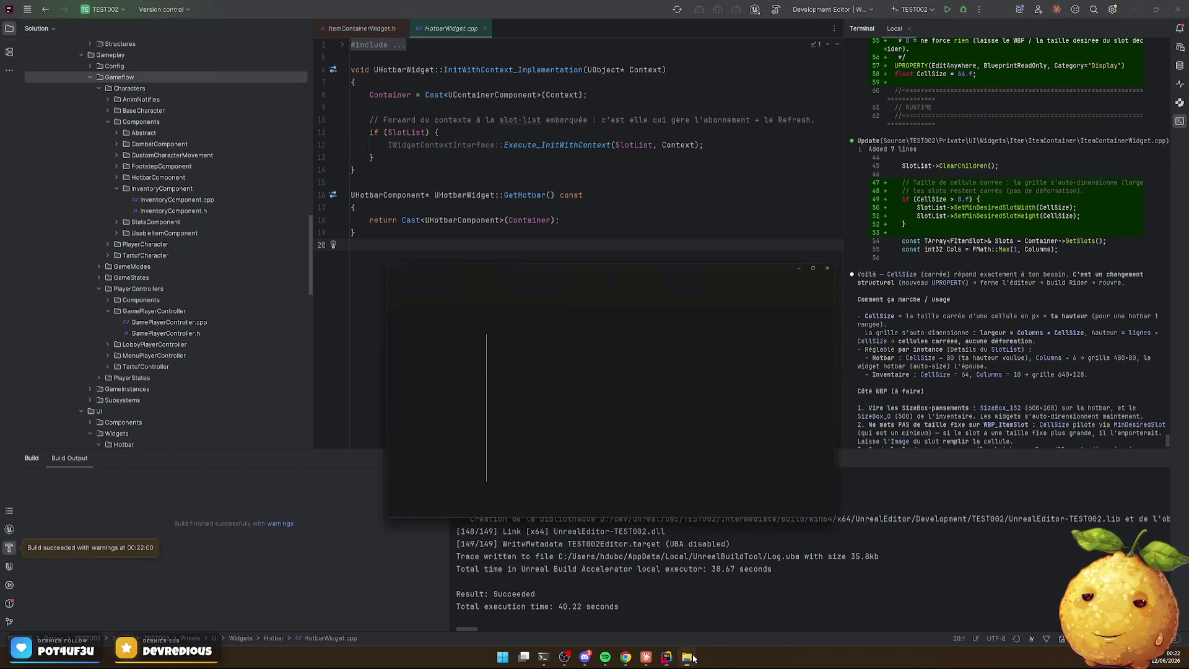
# Close the project folder window and relaunch the Unreal Editor on TEST002
pyautogui.hotkey('alt', 'F4')
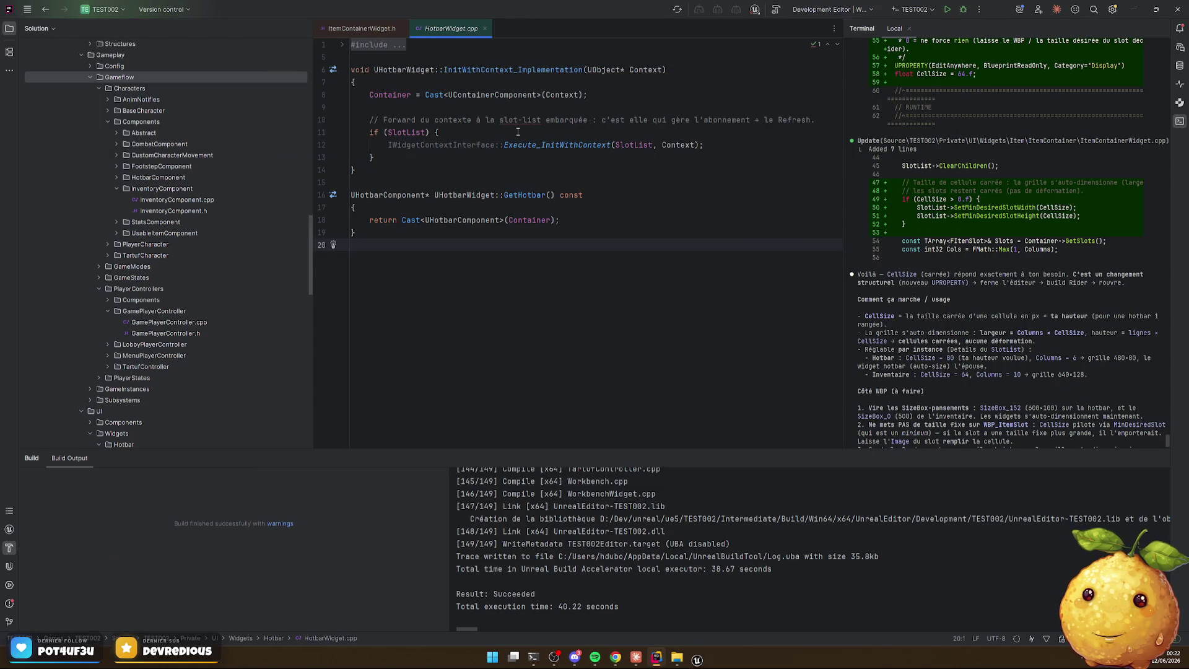
pyautogui.click(697, 656)
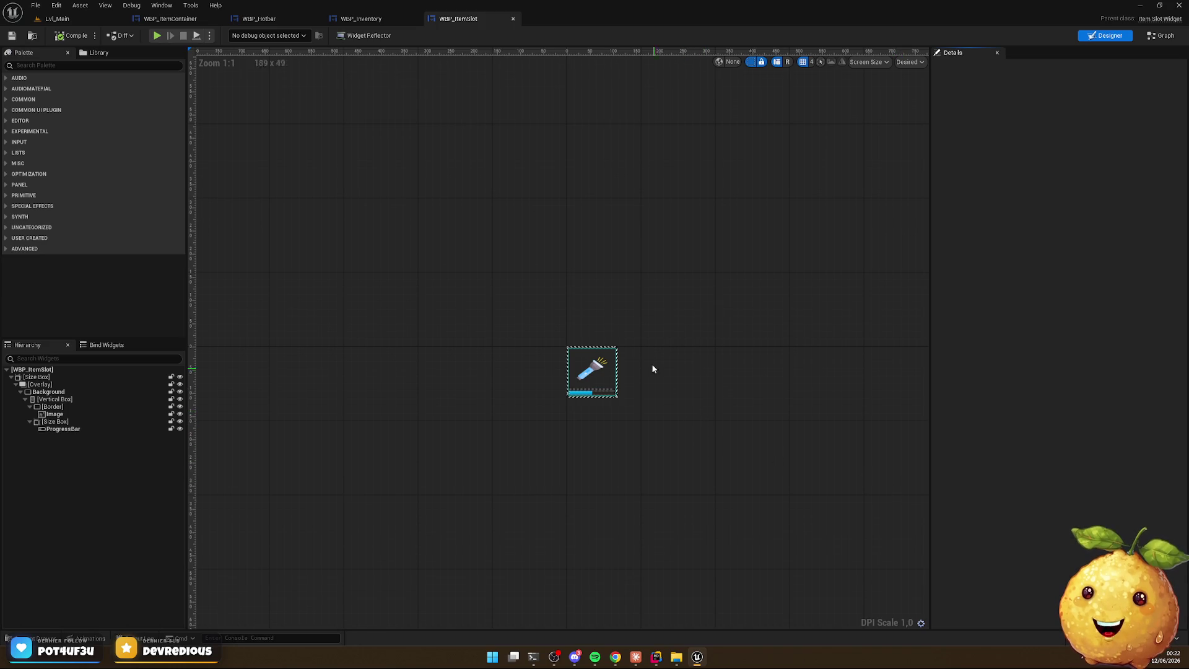
# In WBP_Inventory, set the SlotList's Slot Size to Auto so it sizes to its content
pyautogui.hotkey('ctrl', 'space')
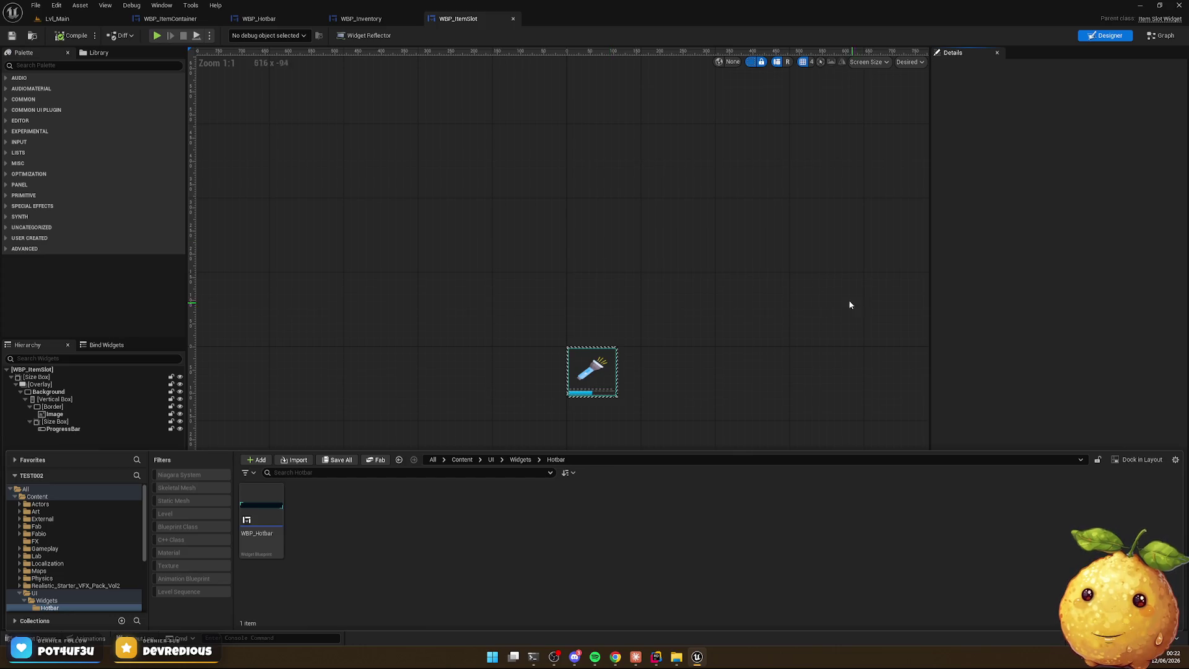
pyautogui.click(659, 294)
pyautogui.moveTo(692, 299)
pyautogui.mouseDown()
pyautogui.moveTo(684, 262)
pyautogui.moveTo(686, 281)
pyautogui.mouseUp()
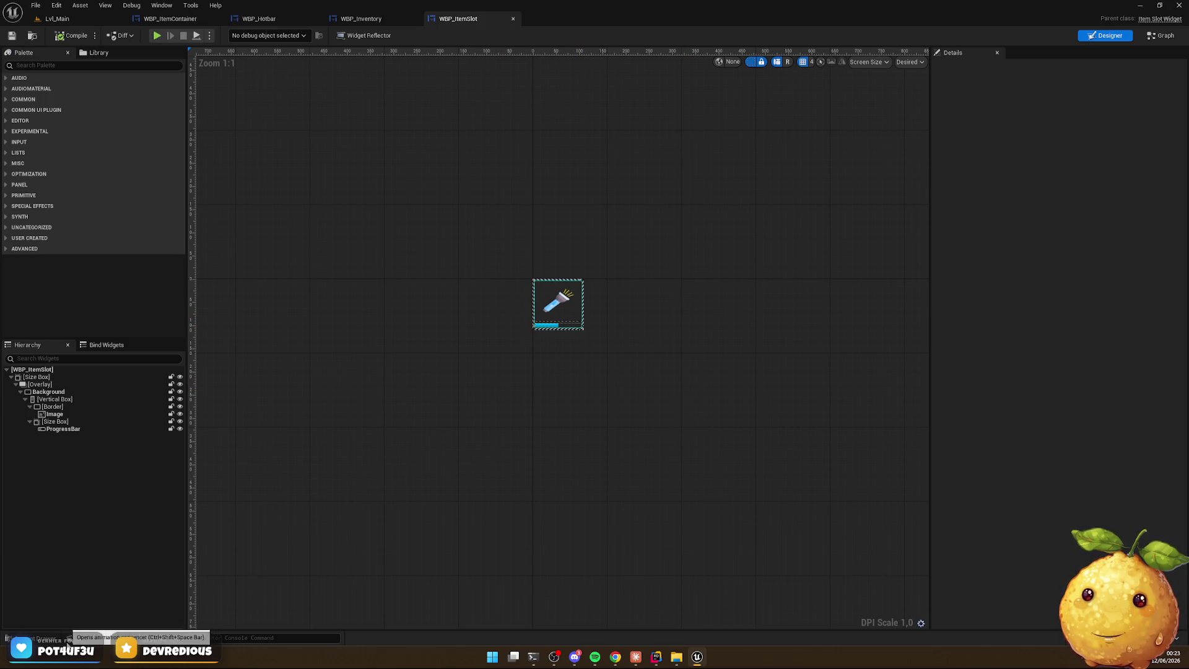
pyautogui.click(358, 19)
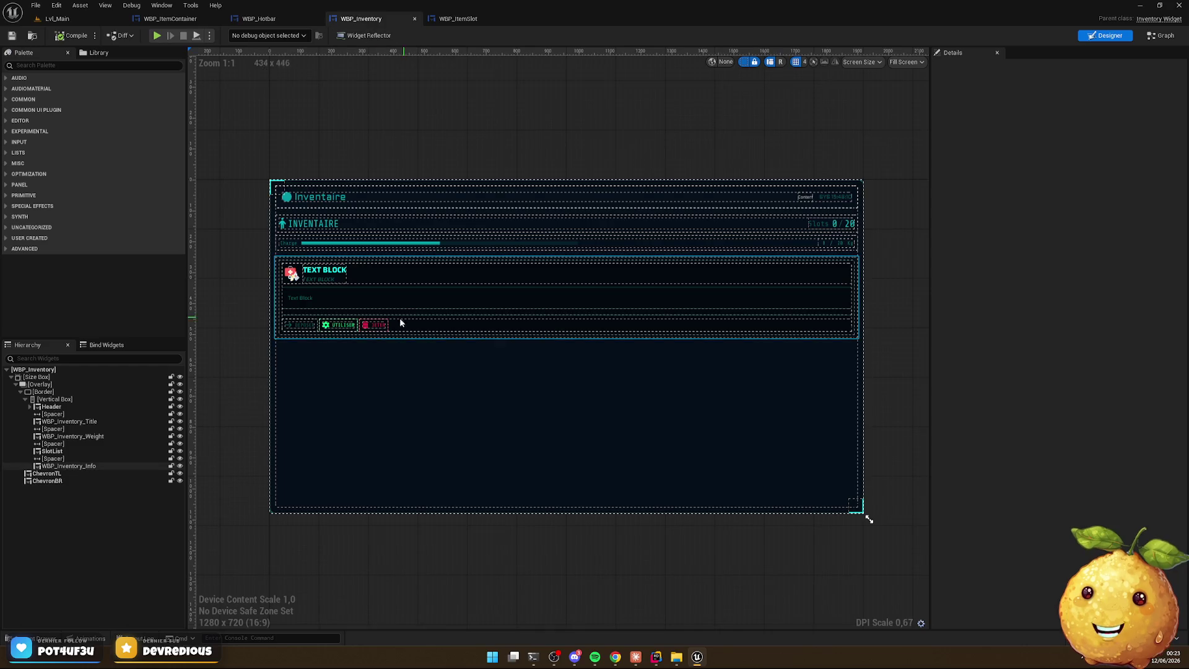
pyautogui.click(67, 452)
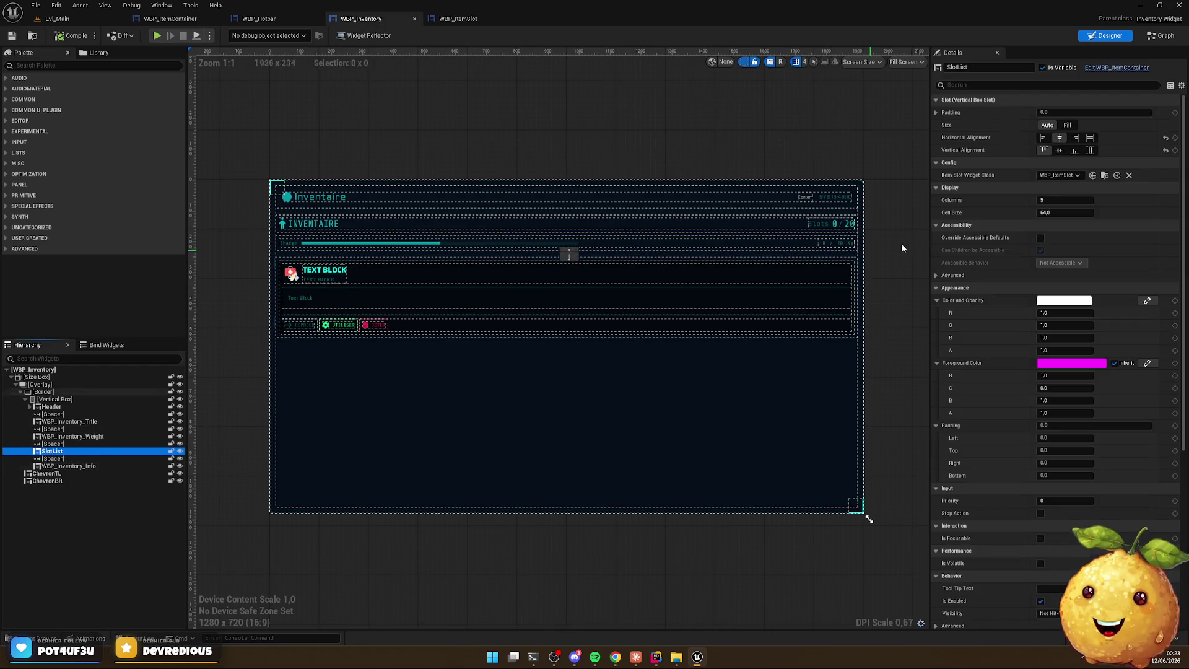
pyautogui.click(1046, 125)
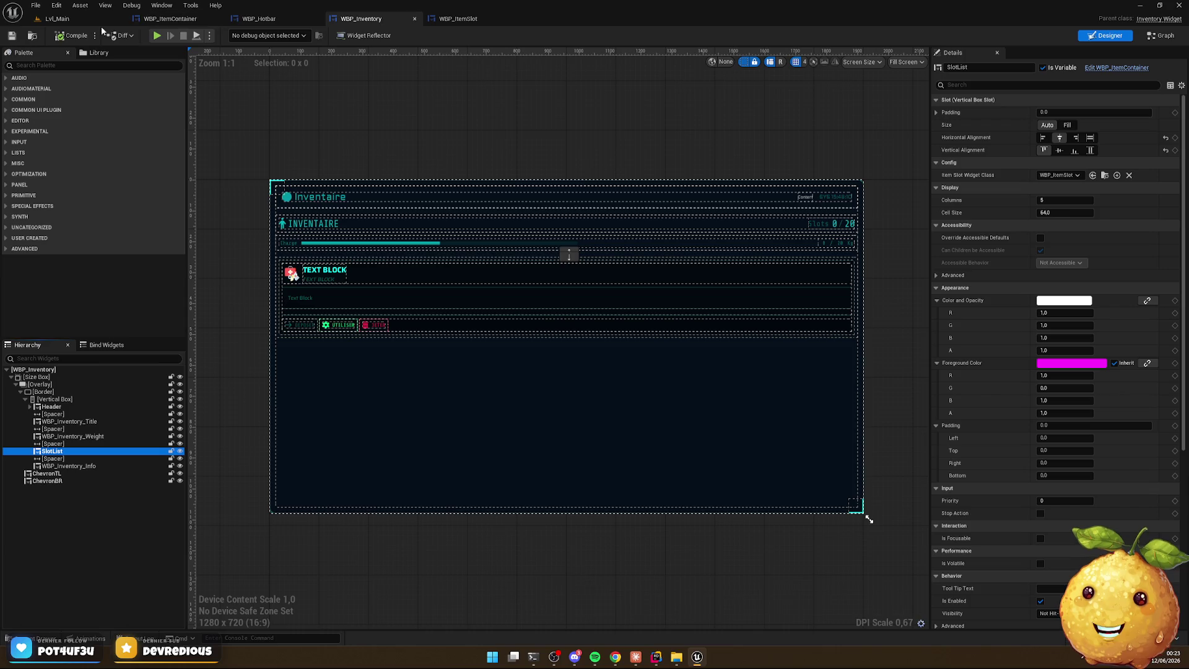
pyautogui.click(57, 18)
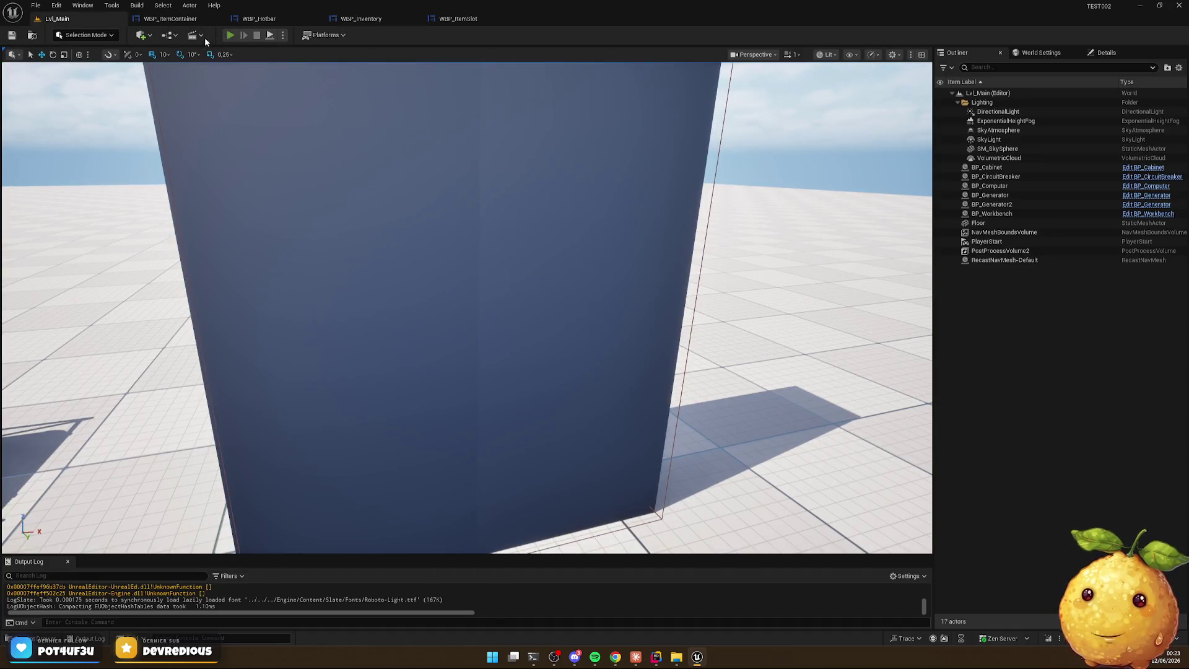
# Play-test the level and open the inventory to check its 5-column grid of square slots
pyautogui.click(230, 35)
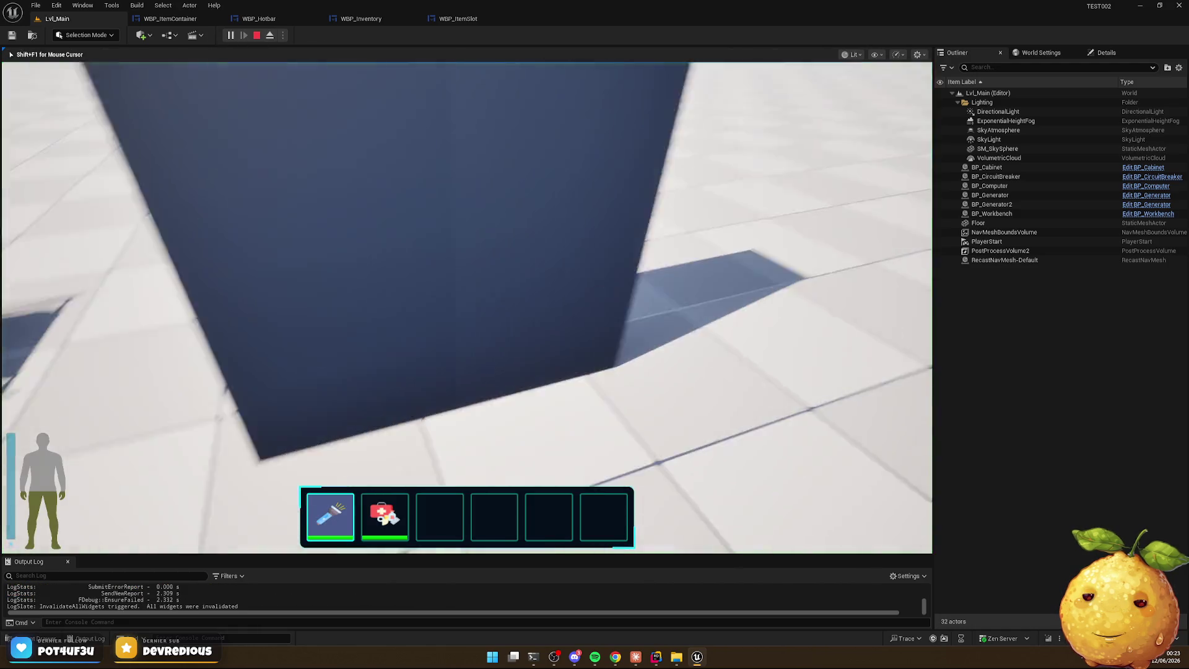
pyautogui.press('i')
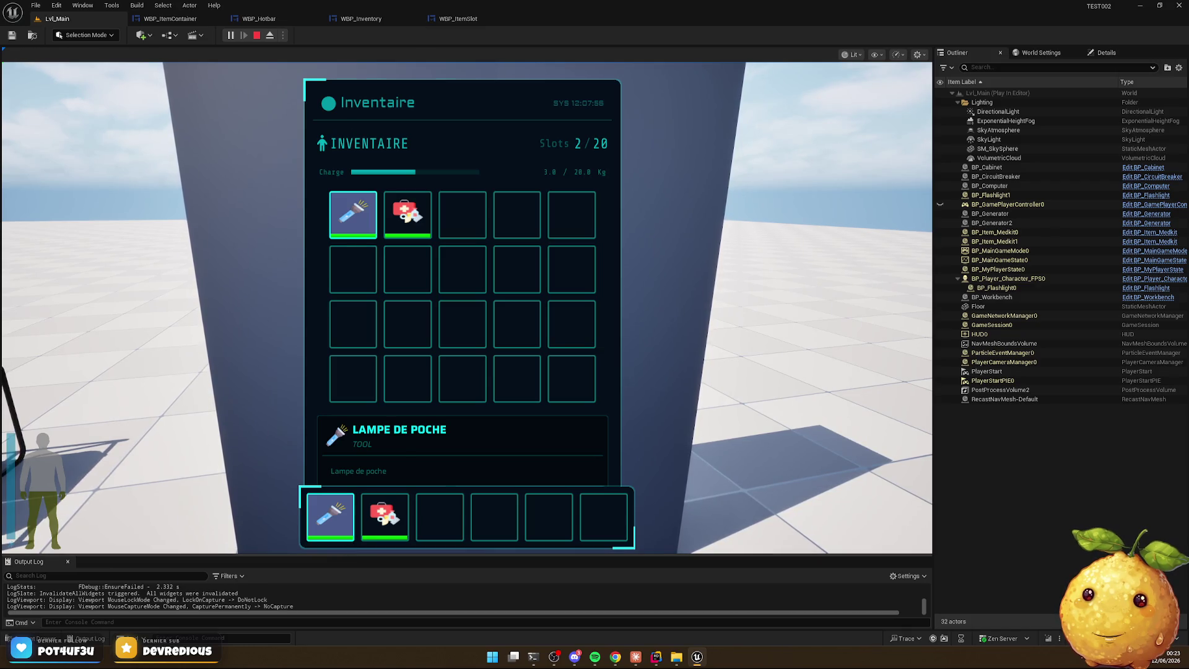
pyautogui.press('Escape')
pyautogui.click(259, 19)
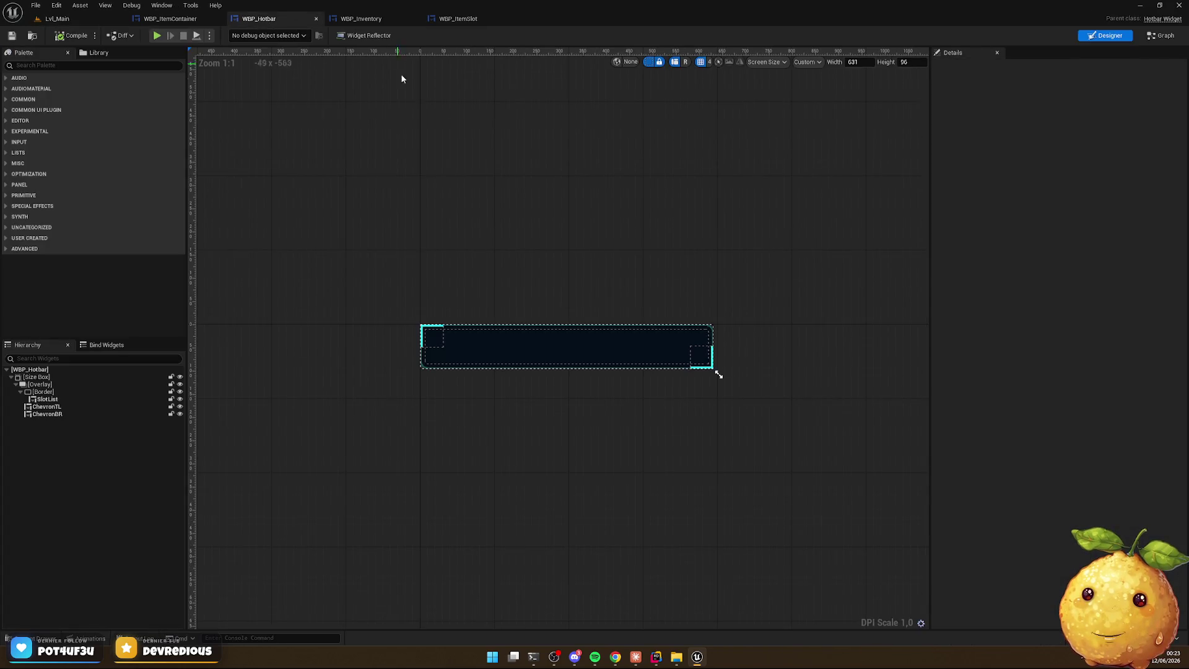
# Set the hotbar SlotList's cell size to 48, compile, and play-test the level
pyautogui.click(47, 398)
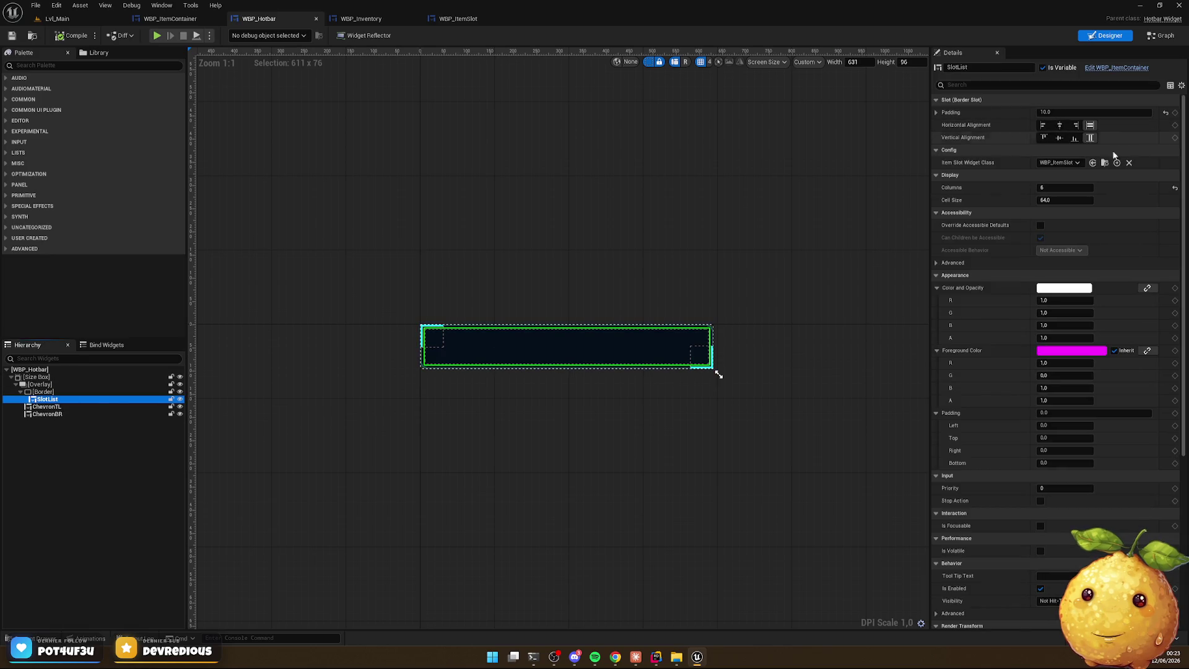
pyautogui.click(1058, 200)
pyautogui.write('48')
pyautogui.press('Return')
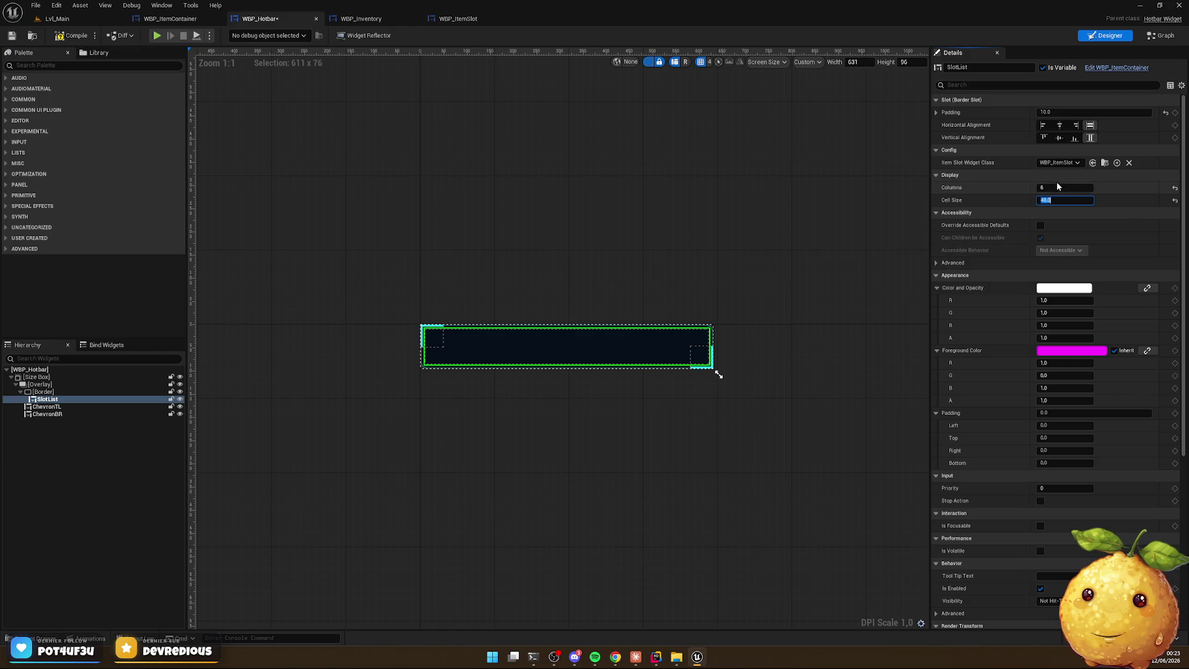
pyautogui.click(63, 39)
pyautogui.hotkey('alt', 'p')
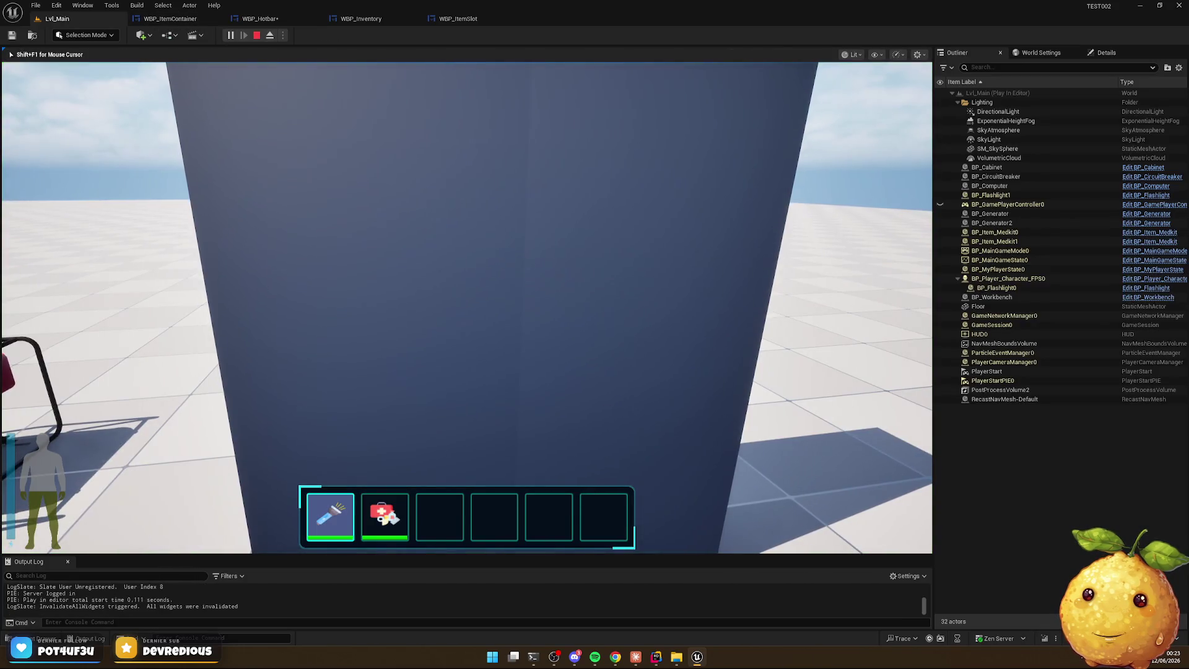
pyautogui.press('Escape')
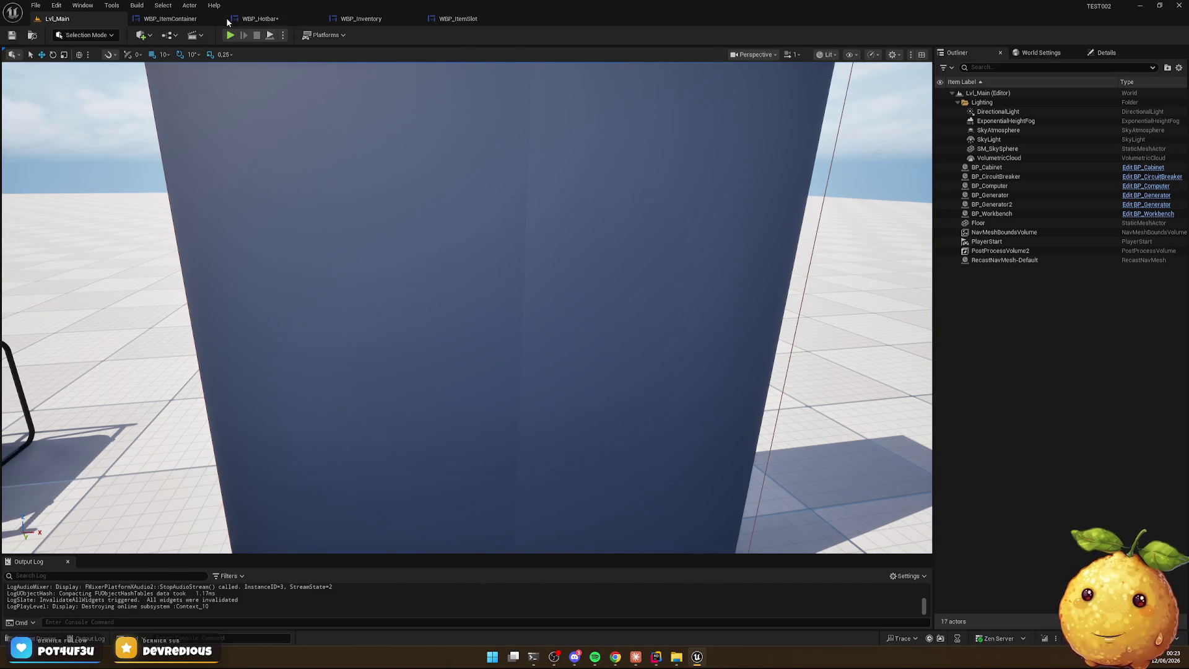
# Give the hotbar's size box a Height Override of 100, save, and play-test again
pyautogui.click(258, 19)
pyautogui.click(44, 376)
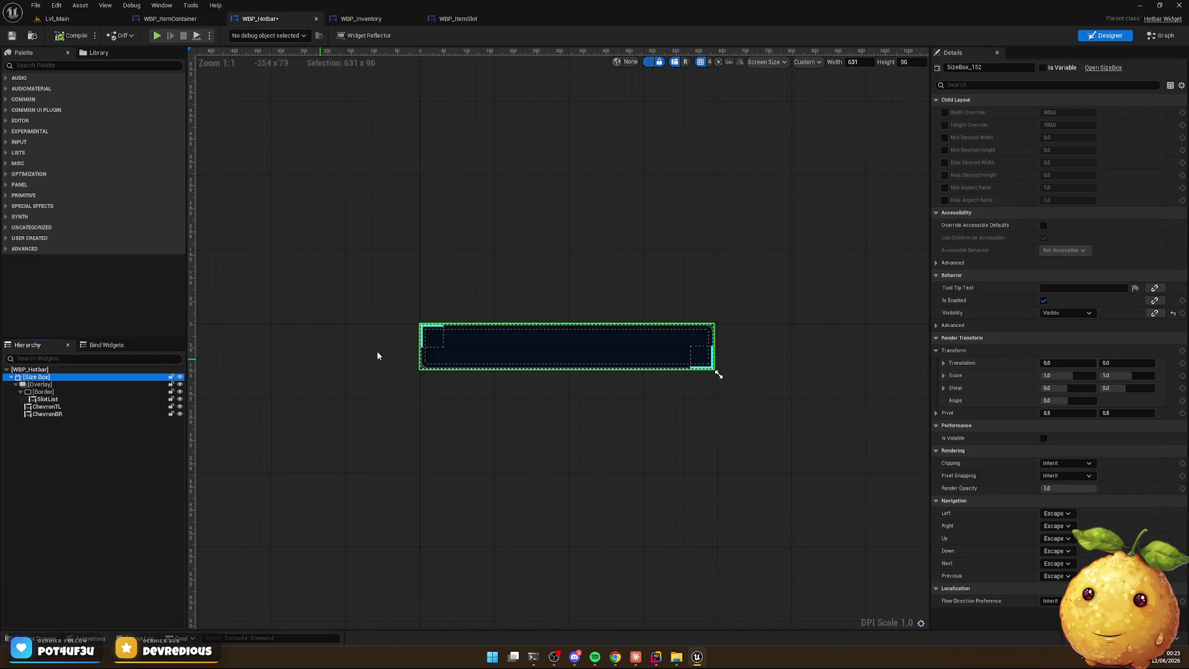
pyautogui.click(945, 124)
pyautogui.hotkey('ctrl', 's')
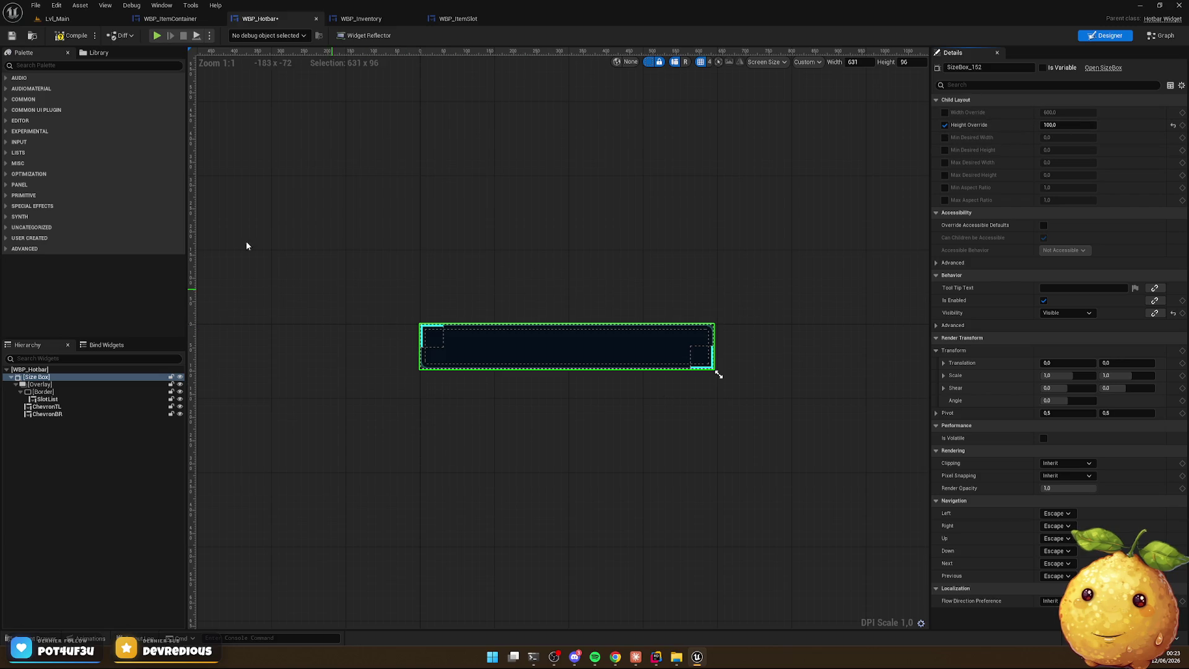
pyautogui.click(57, 18)
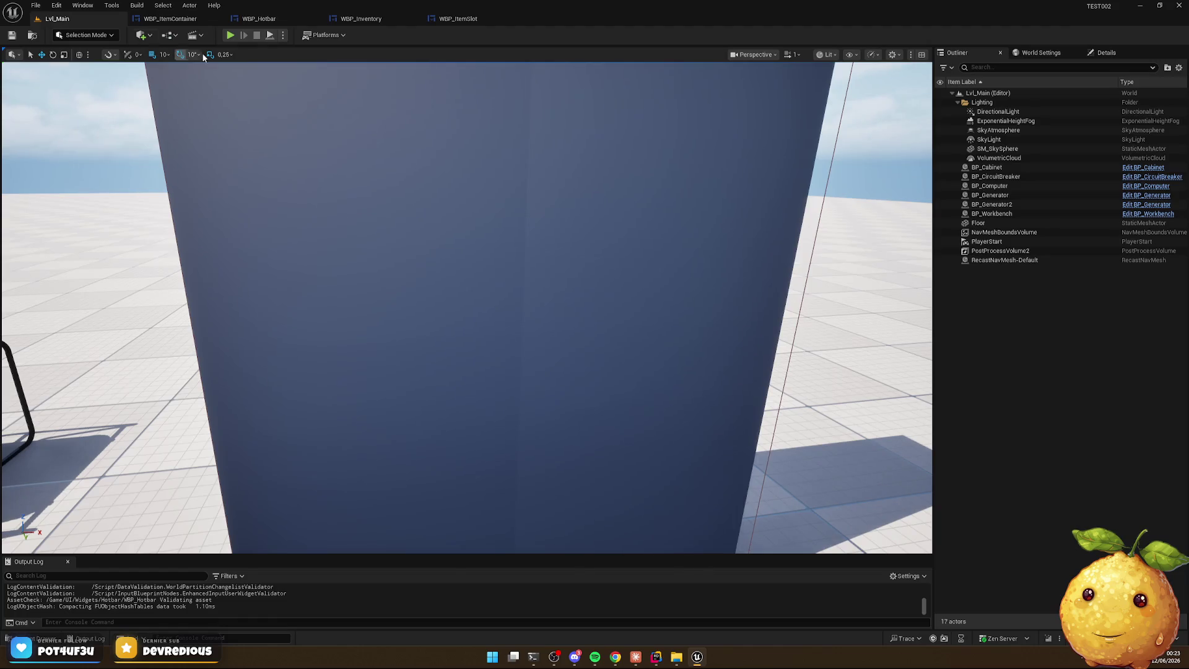
pyautogui.click(230, 36)
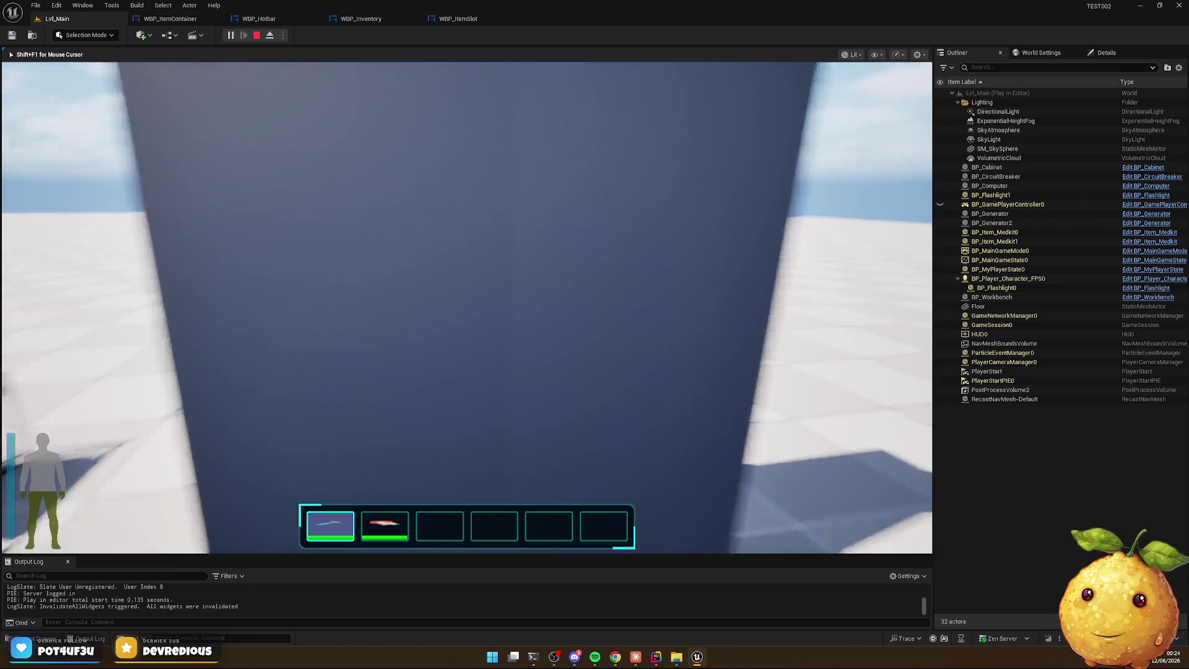
pyautogui.press('Escape')
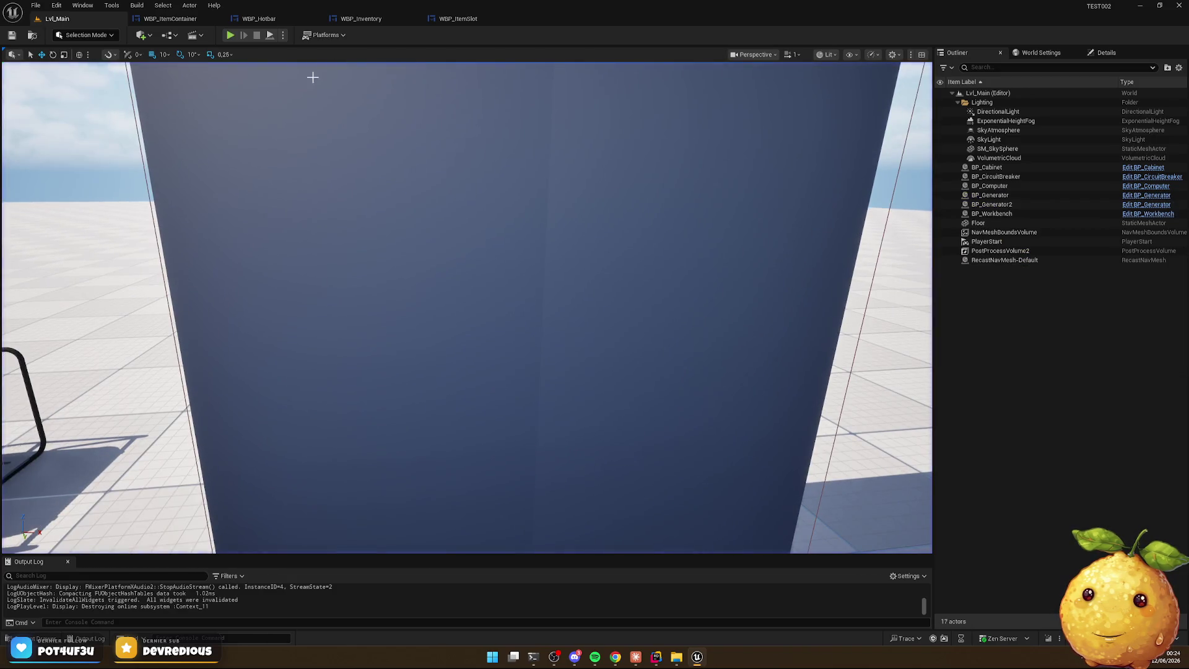
pyautogui.click(178, 24)
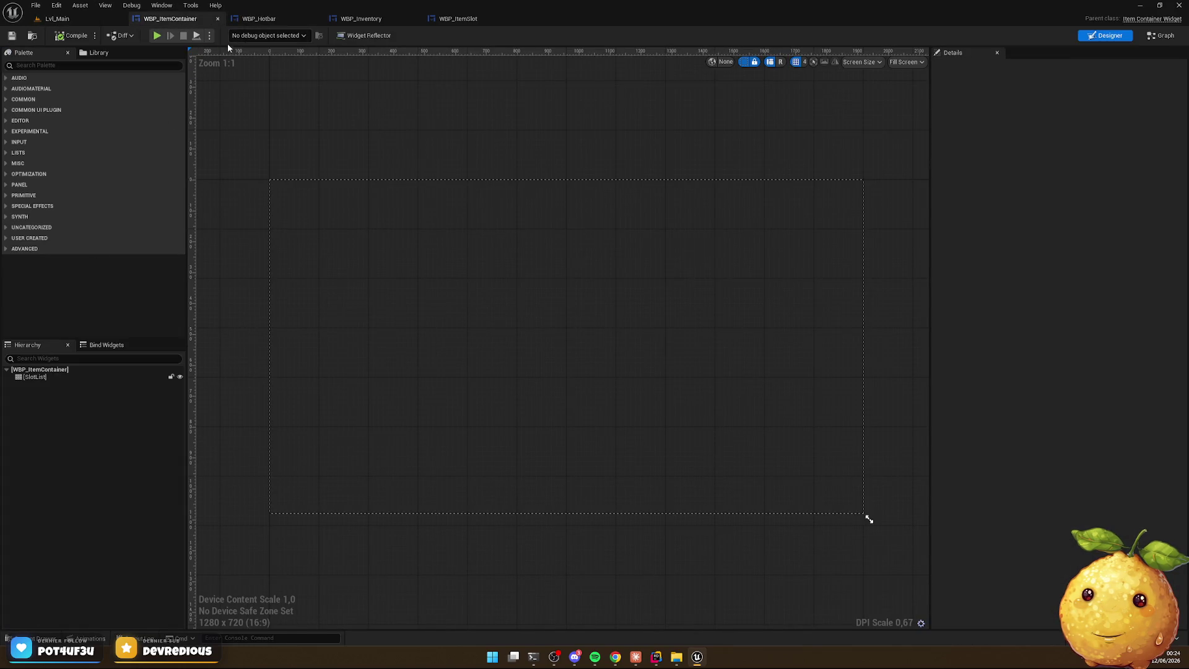
# Select the hotbar's Border and center its content horizontally
pyautogui.click(260, 20)
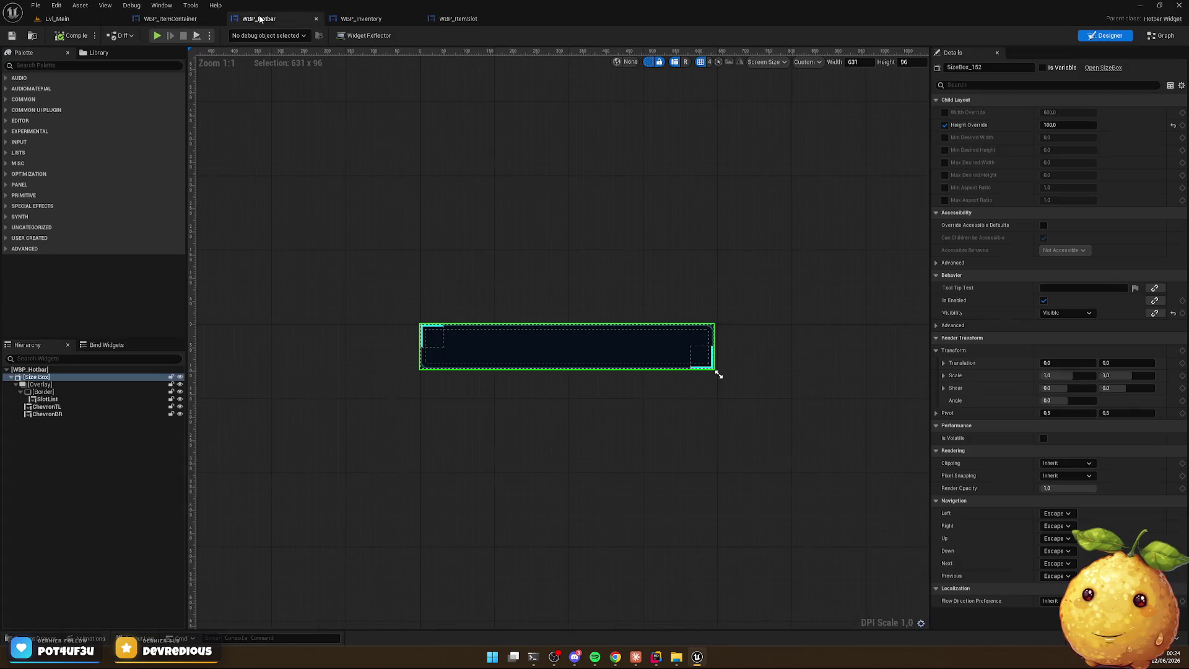
pyautogui.click(58, 384)
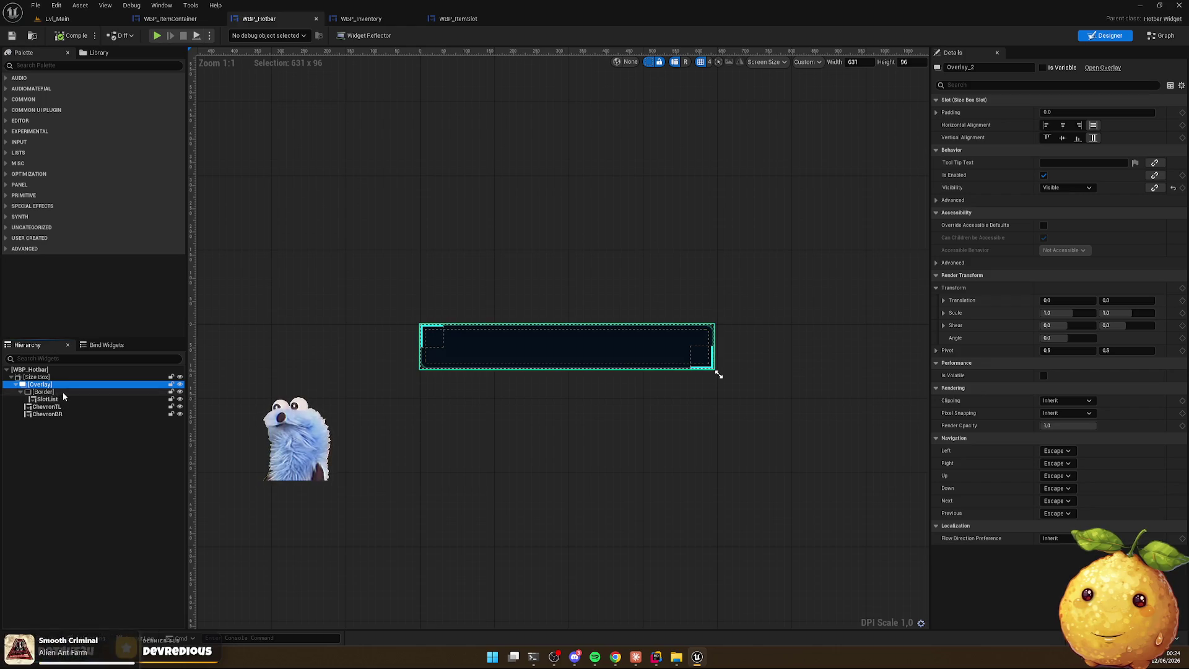
pyautogui.click(62, 392)
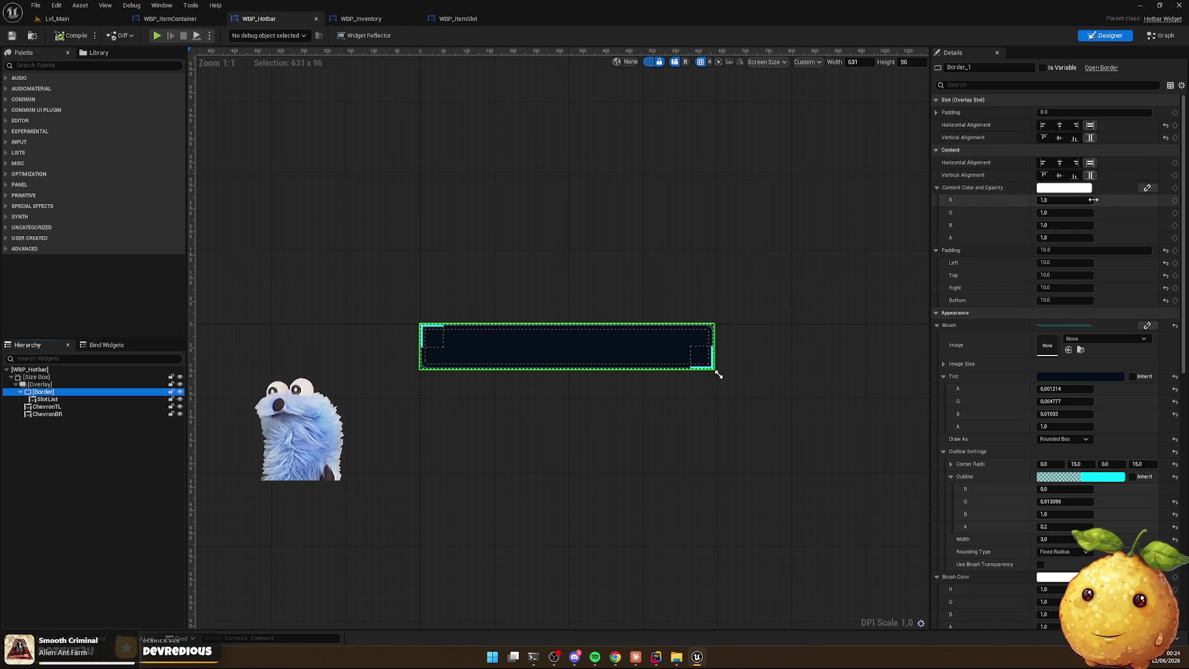
pyautogui.click(1063, 165)
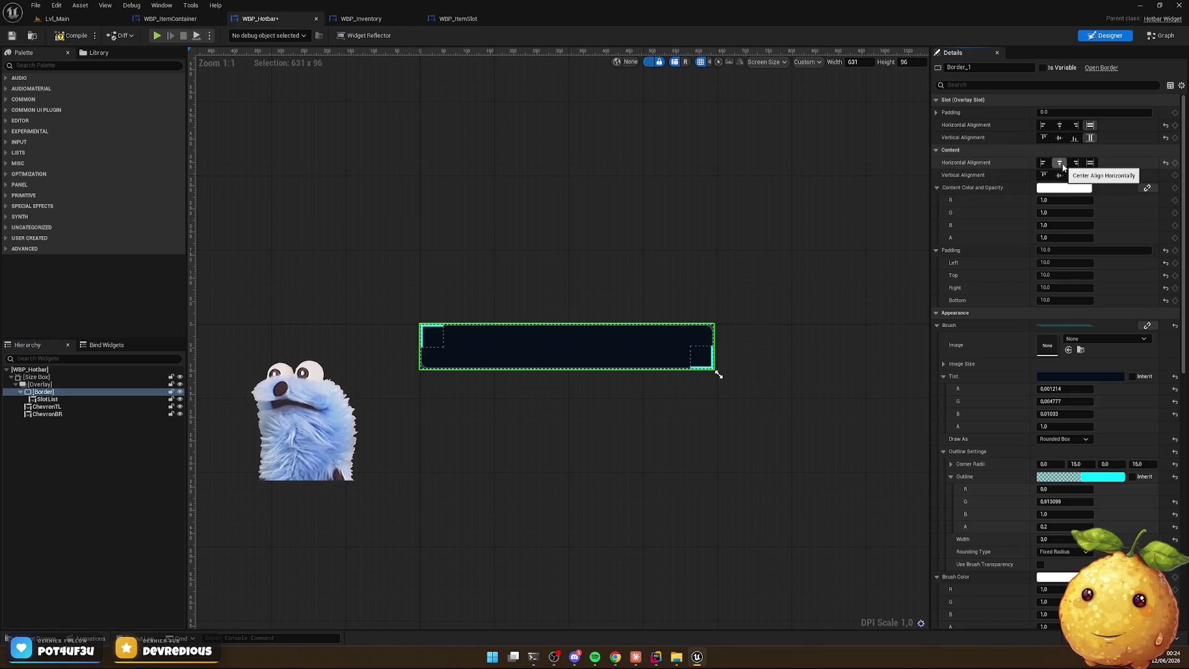
# Center the Border's content vertically and play-test the hotbar
pyautogui.click(1063, 179)
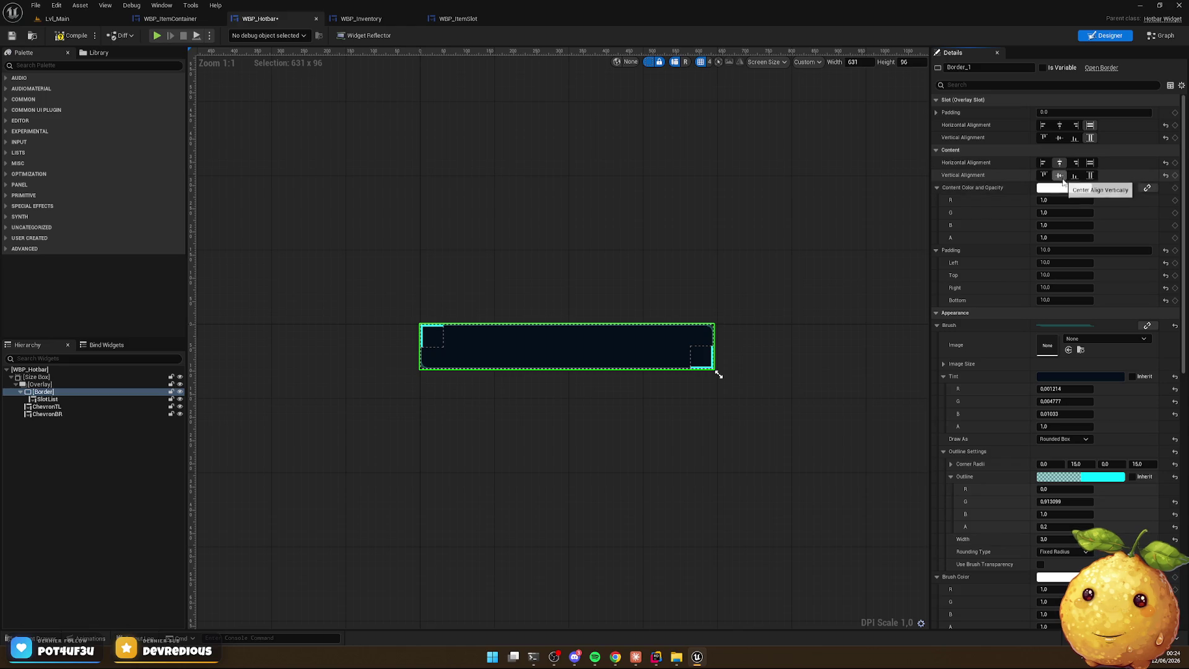
pyautogui.click(62, 19)
pyautogui.click(232, 35)
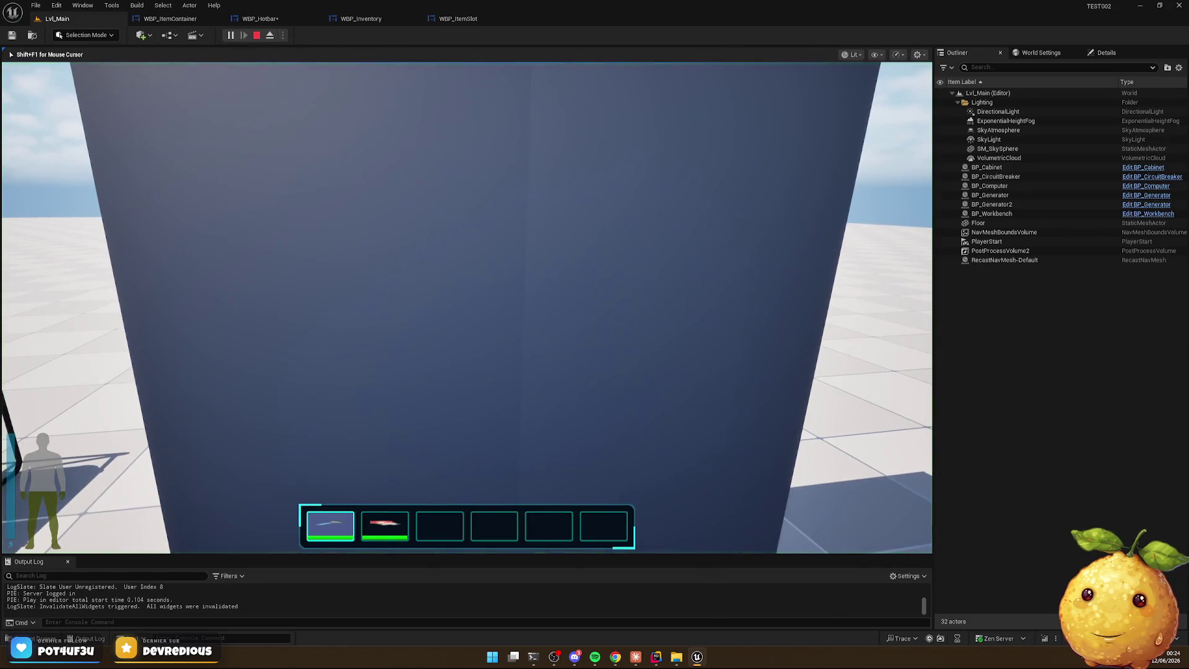
pyautogui.press('Escape')
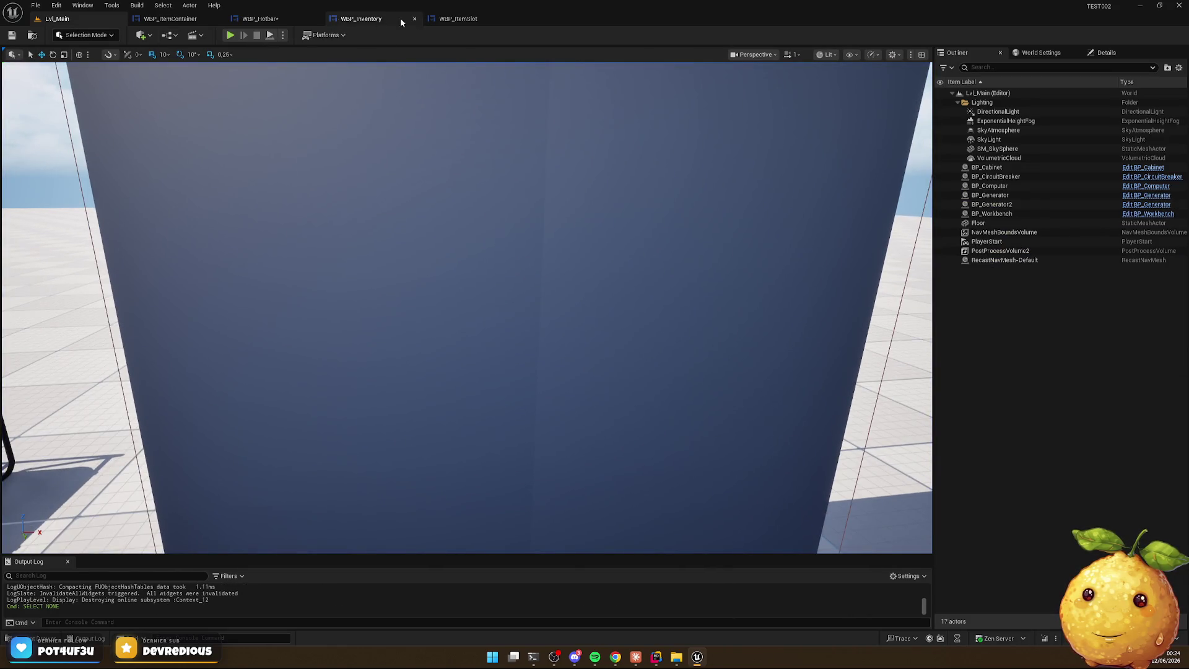
# Make the hotbar SlotList fill the border horizontally and vertically, then play-test again
pyautogui.click(260, 18)
pyautogui.click(140, 397)
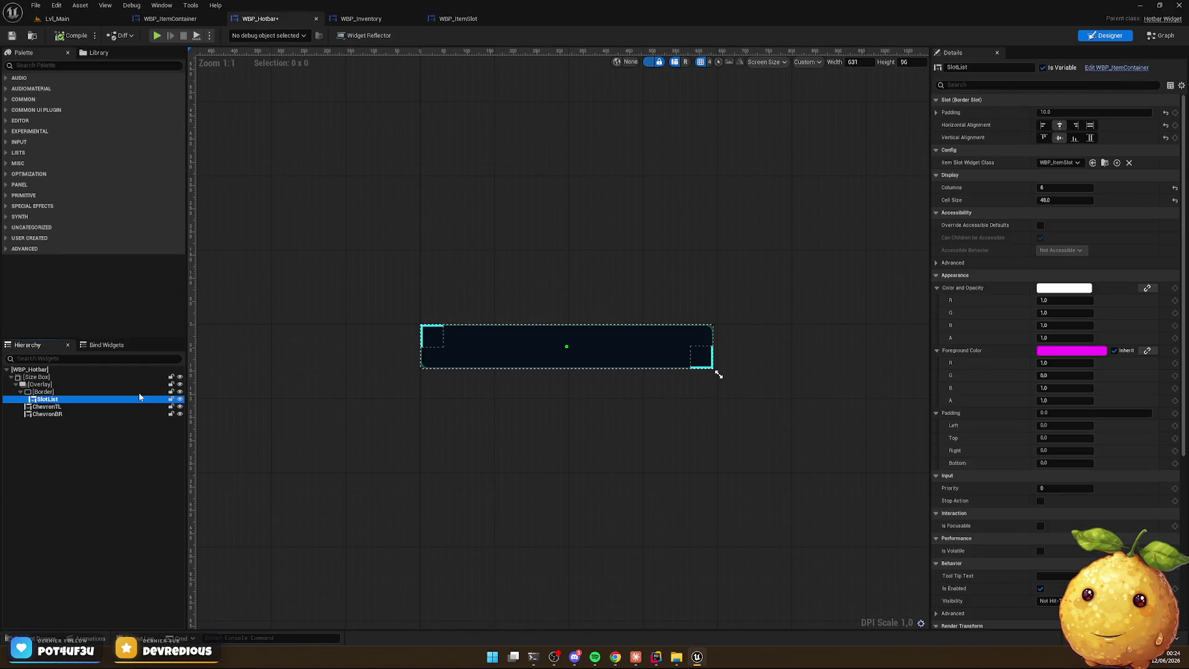
pyautogui.click(1090, 125)
pyautogui.click(1091, 138)
pyautogui.click(1091, 138)
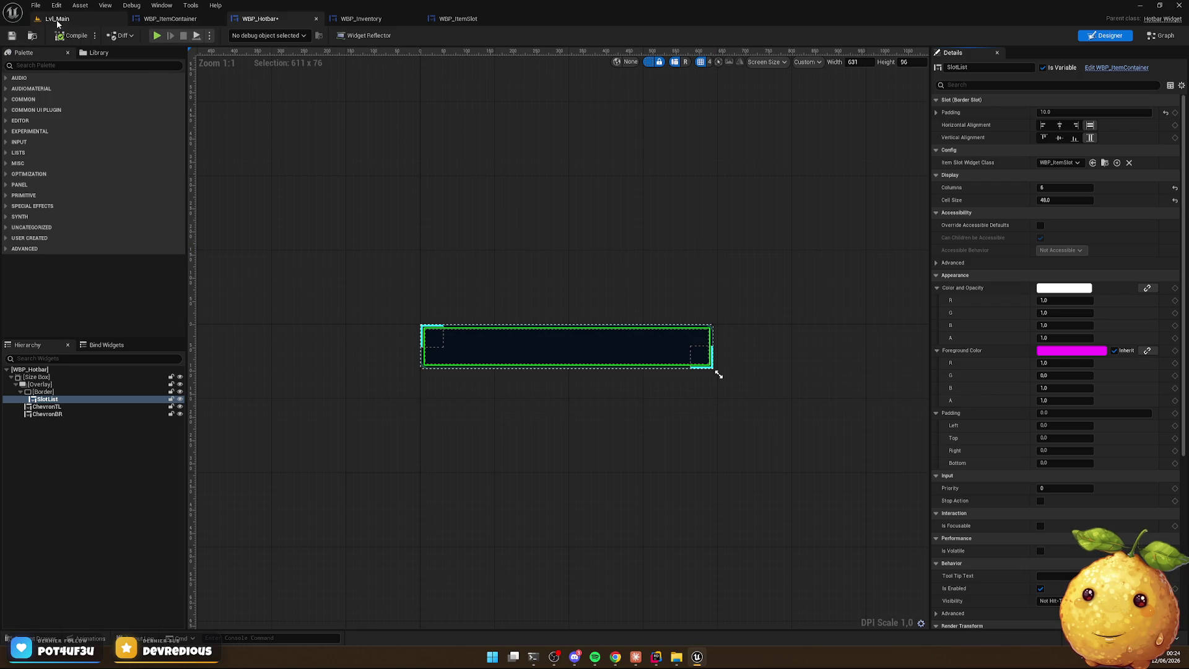
pyautogui.click(57, 19)
pyautogui.click(230, 34)
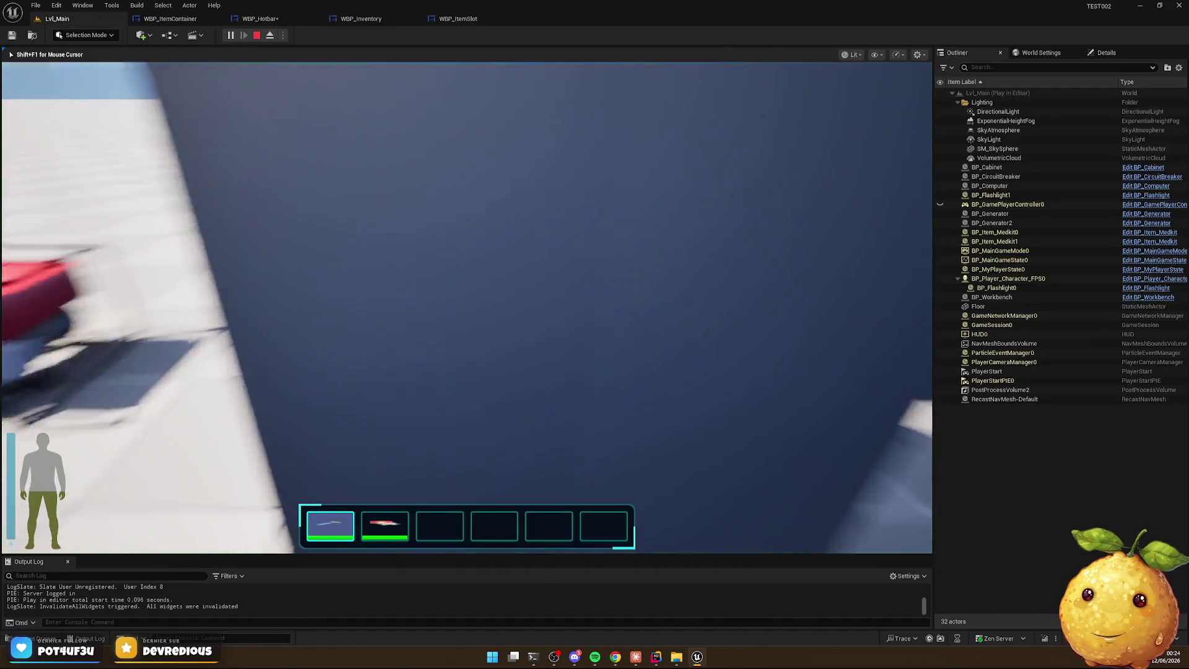
pyautogui.press('Escape')
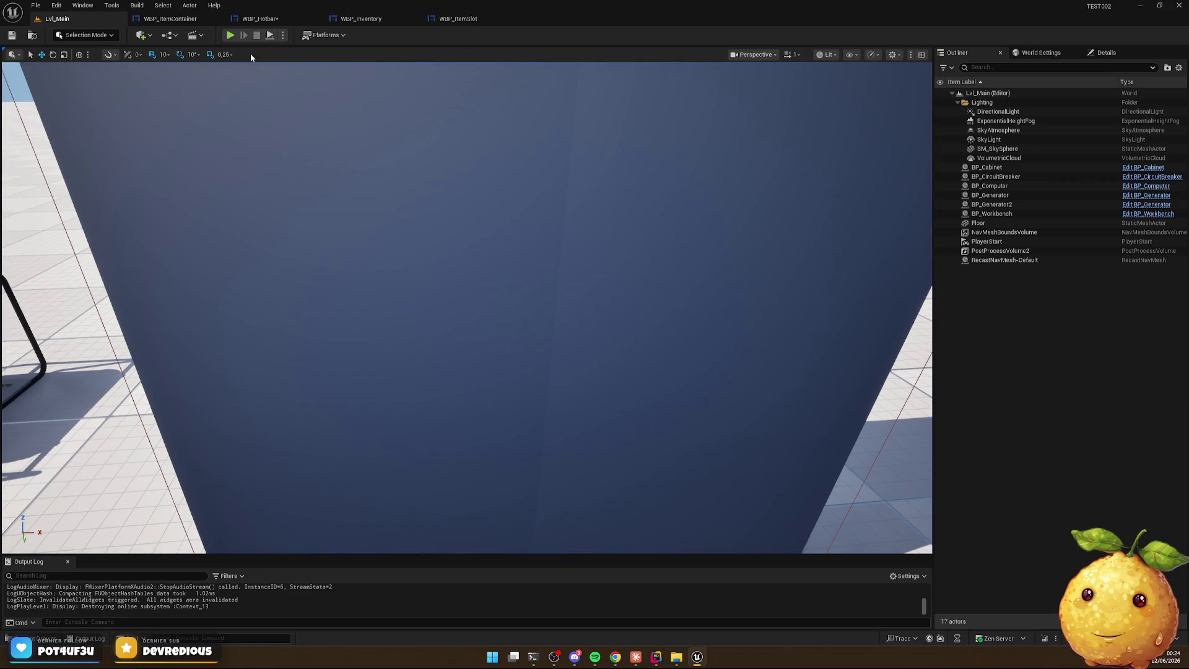
# Select the hotbar's size box for renaming, then focus the assistant prompt in Rider
pyautogui.click(265, 19)
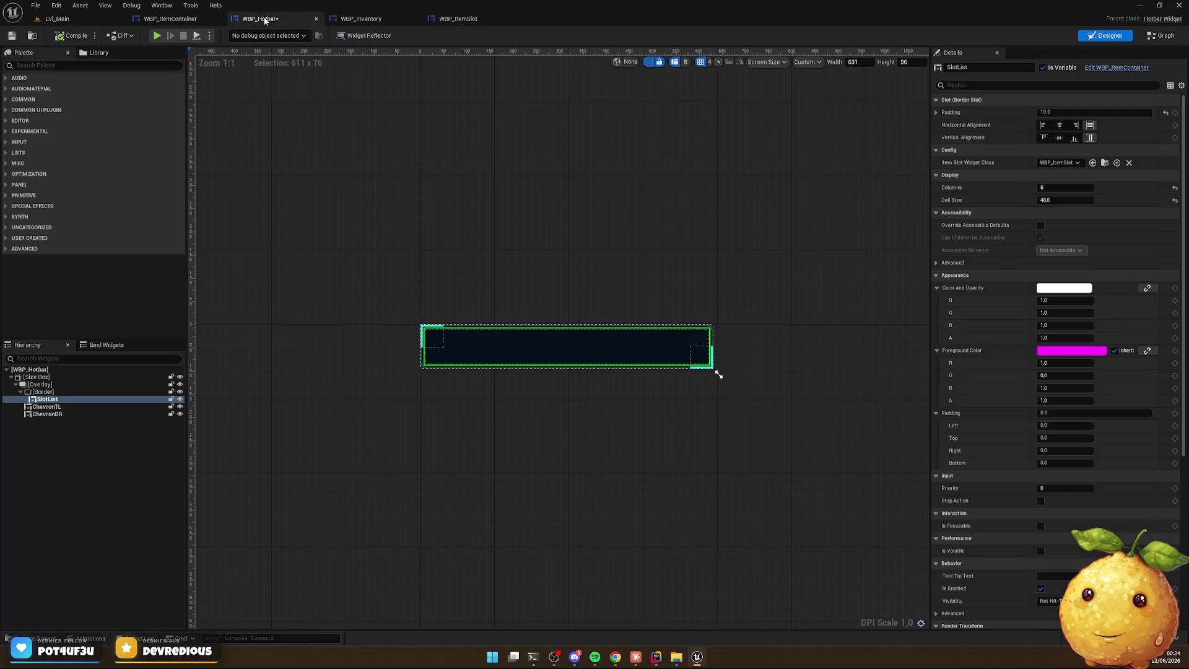
pyautogui.click(41, 377)
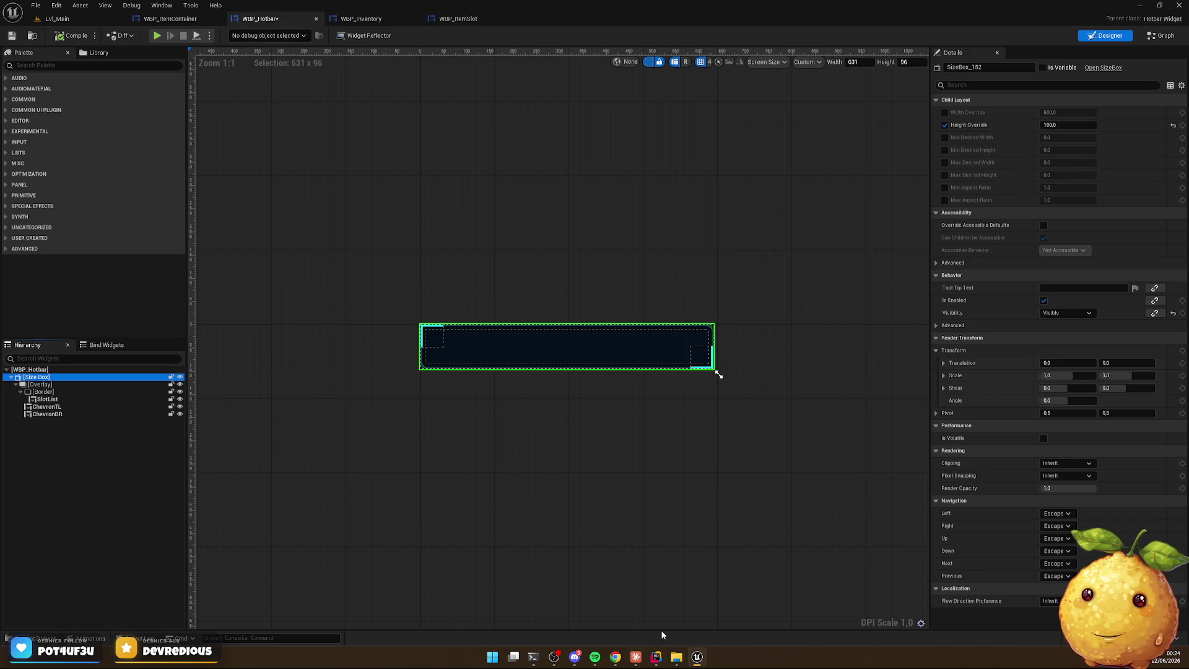
pyautogui.doubleClick(38, 378)
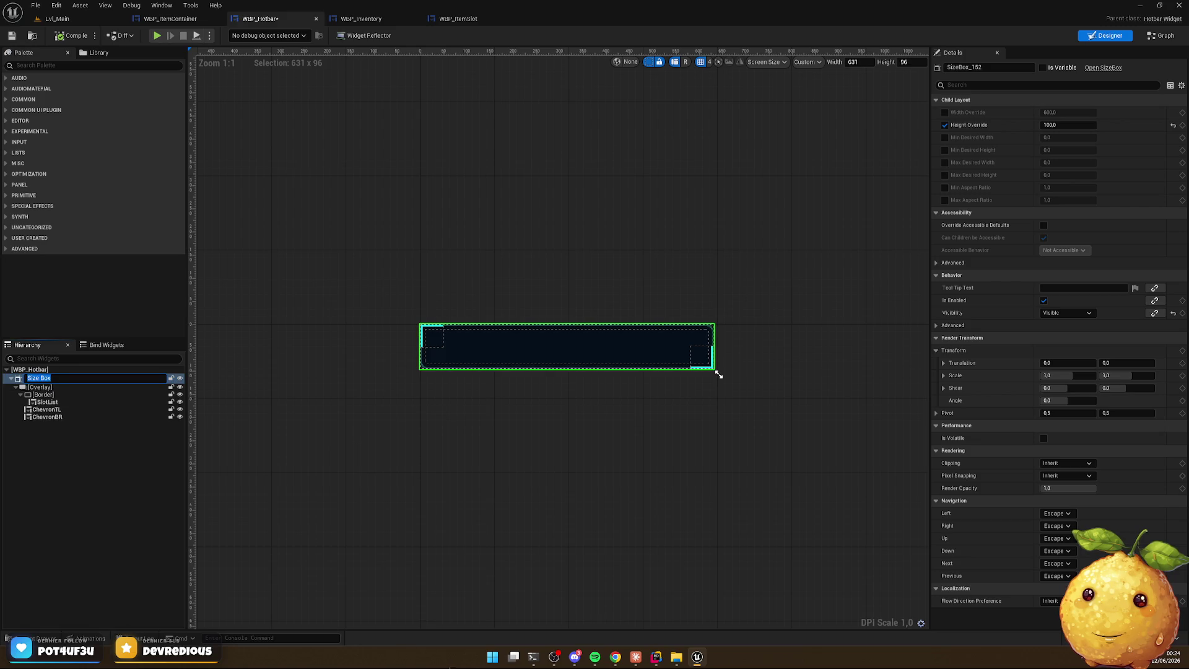
pyautogui.click(656, 656)
pyautogui.click(955, 421)
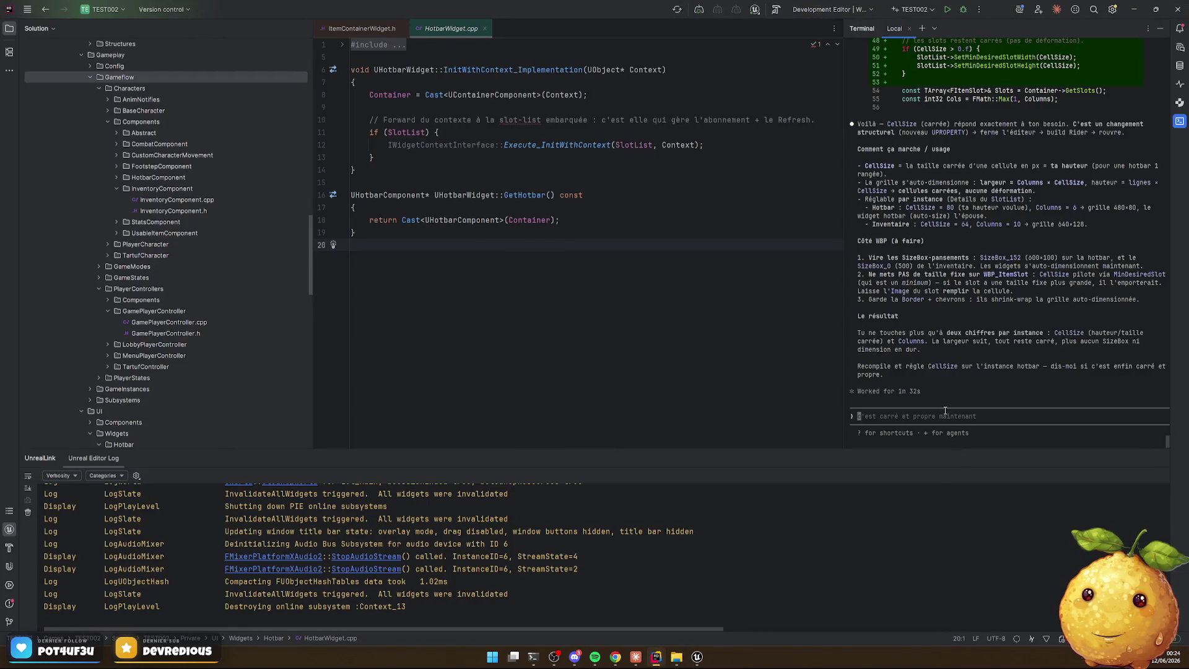
# Send the assistant the pasted hotbar widget dump with 'mes item sont rectangulaires'
pyautogui.hotkey('ctrl', 'v')
pyautogui.write('mes item sont rectangulaires')
pyautogui.press('Return')
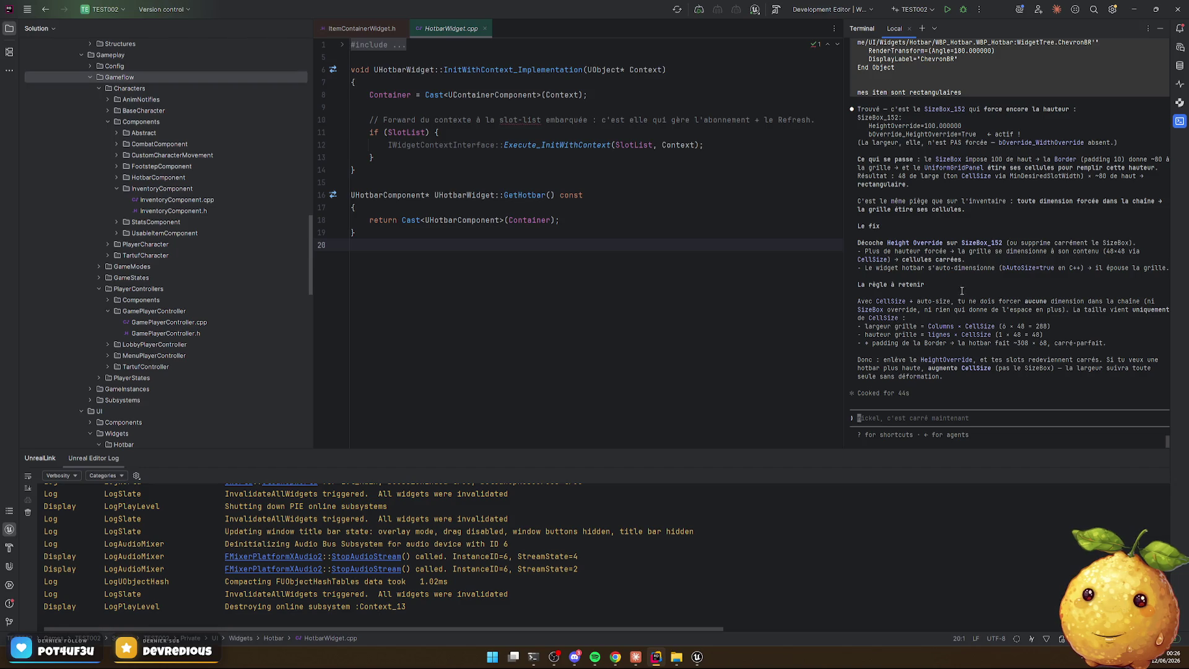
pyautogui.hotkey('alt', 'Tab')
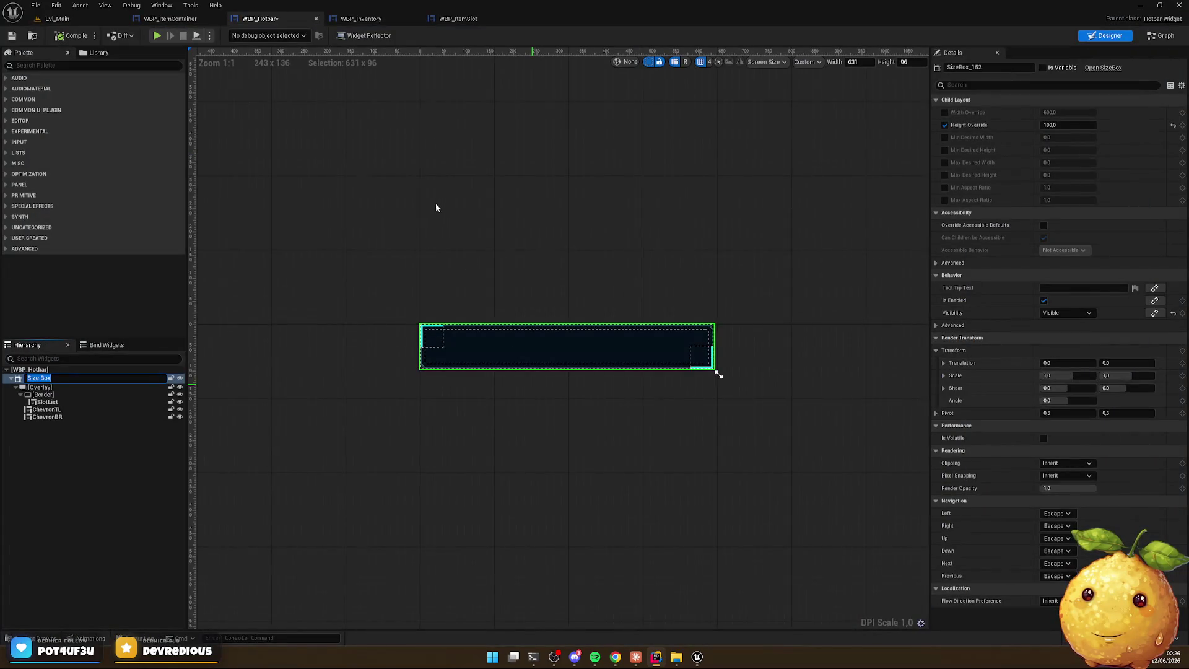
# Turn off the size box's forced height, set the slot list Cell Size to 32, then compile and save
pyautogui.click(945, 124)
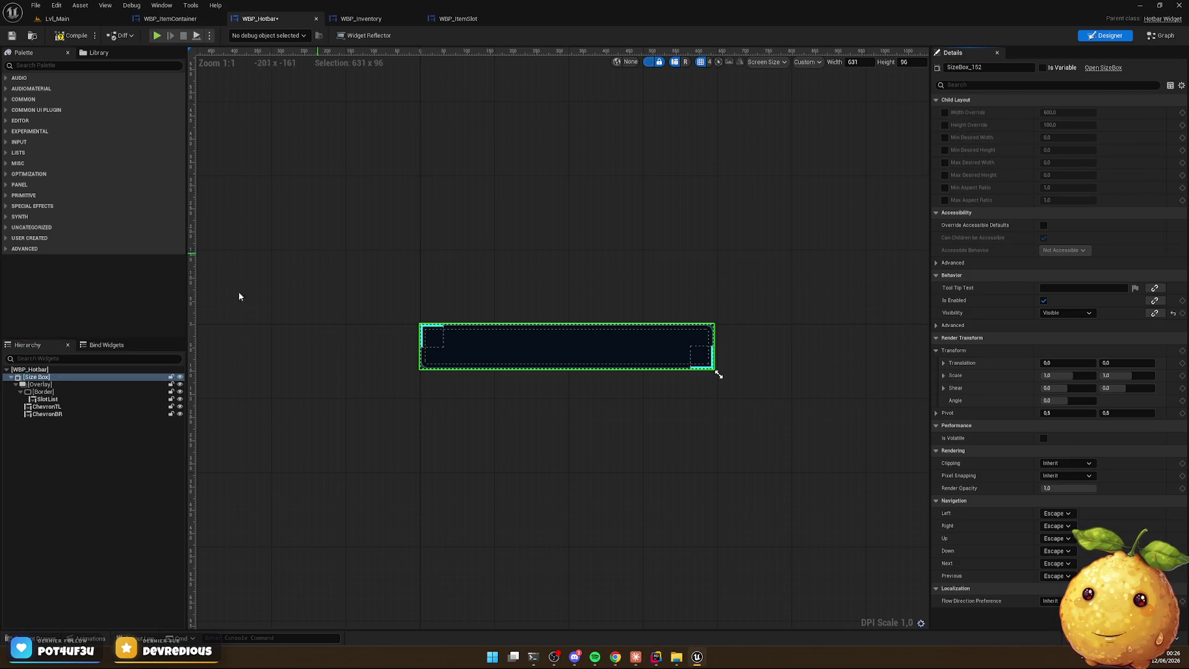
pyautogui.click(47, 399)
pyautogui.click(1065, 200)
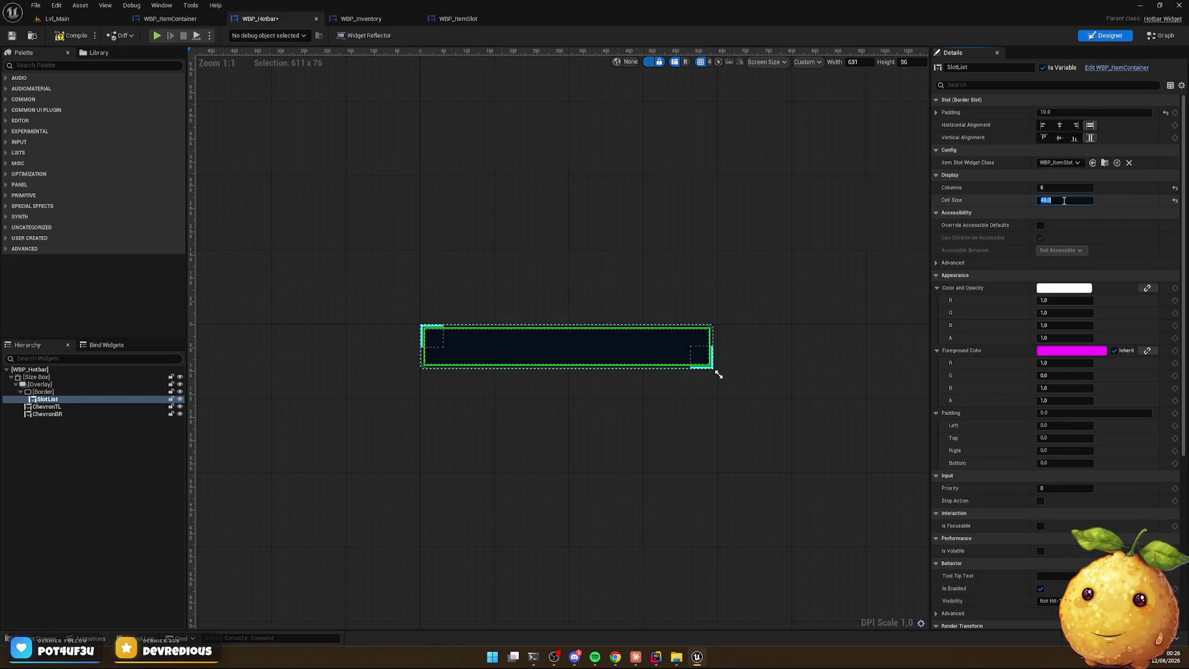
pyautogui.write('32')
pyautogui.press('Return')
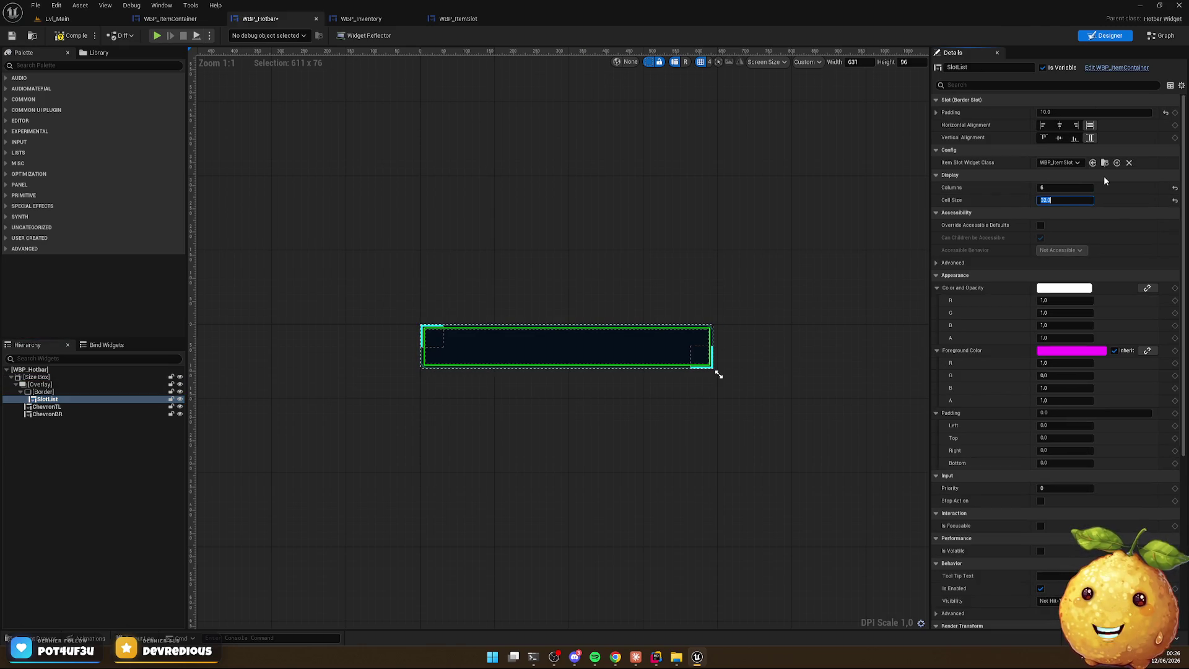
pyautogui.click(66, 35)
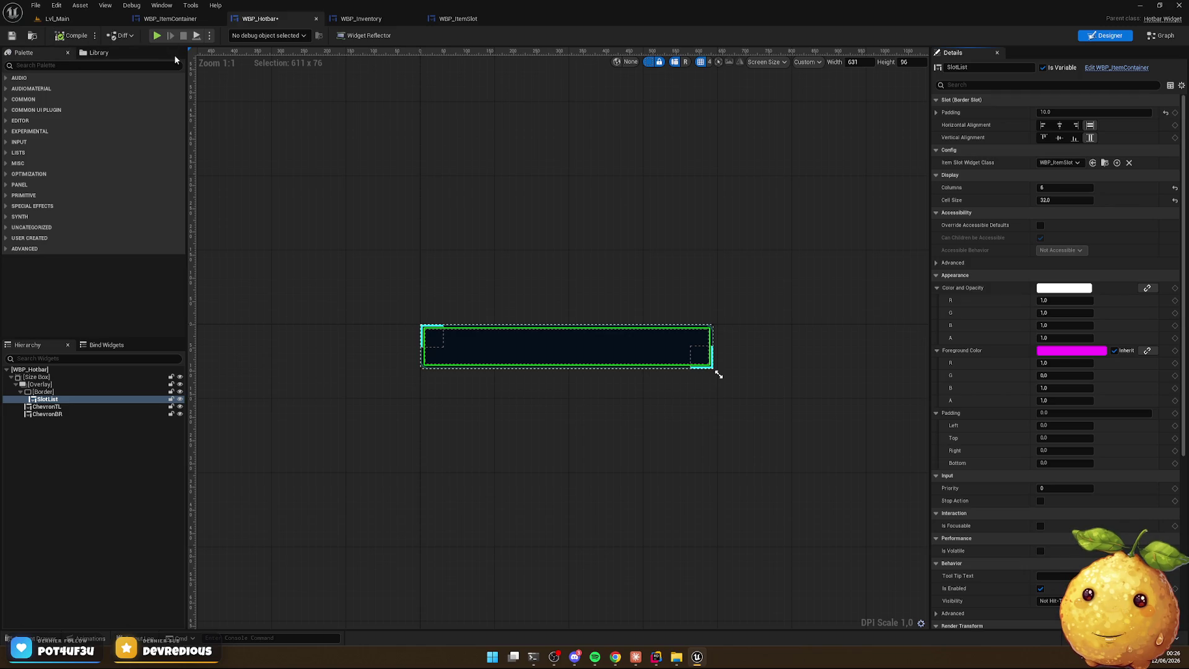
# Play-test the hotbar from the main level, then return to the WBP_Hotbar designer
pyautogui.click(54, 18)
pyautogui.click(232, 37)
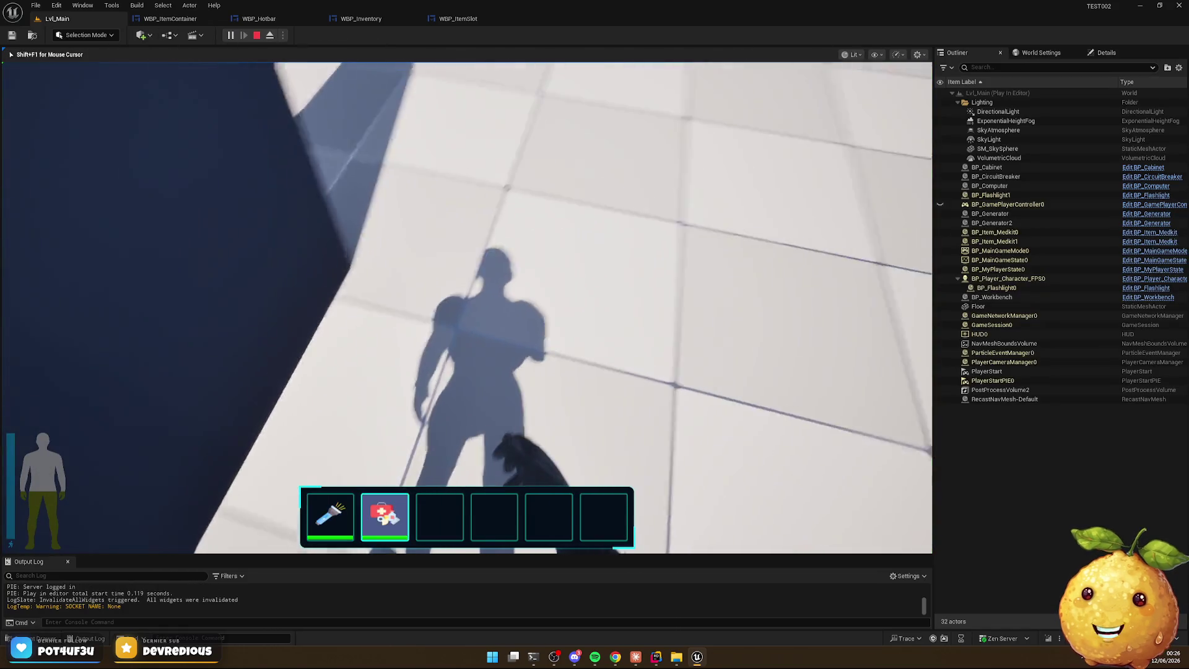
pyautogui.press('Escape')
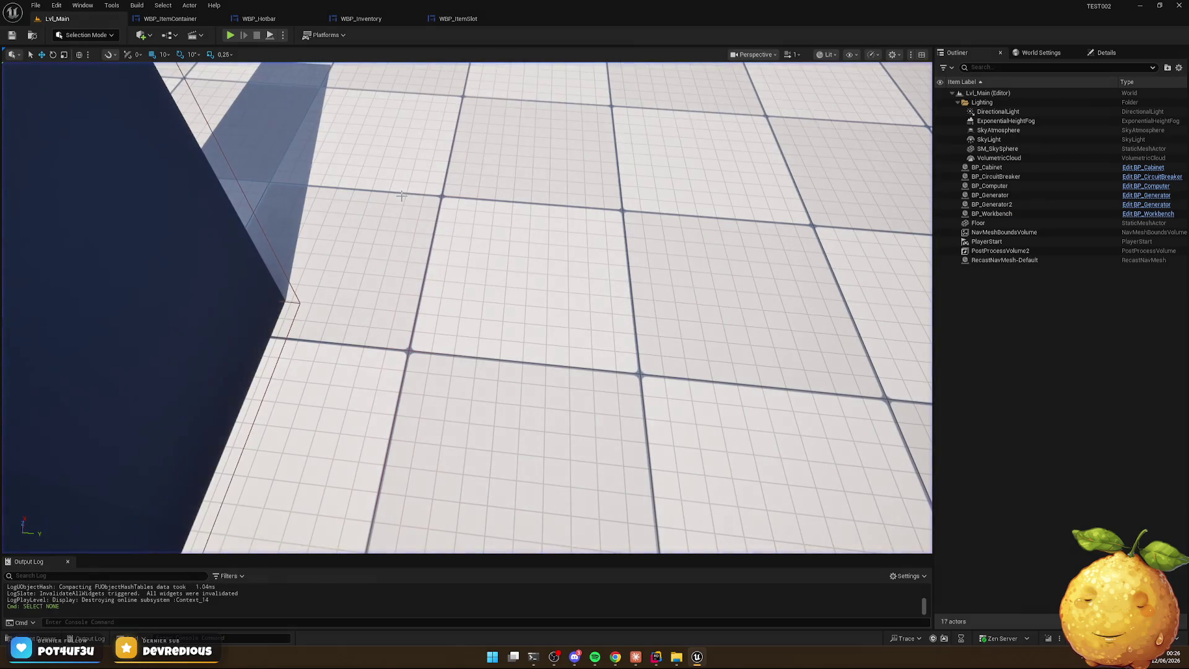
pyautogui.click(656, 656)
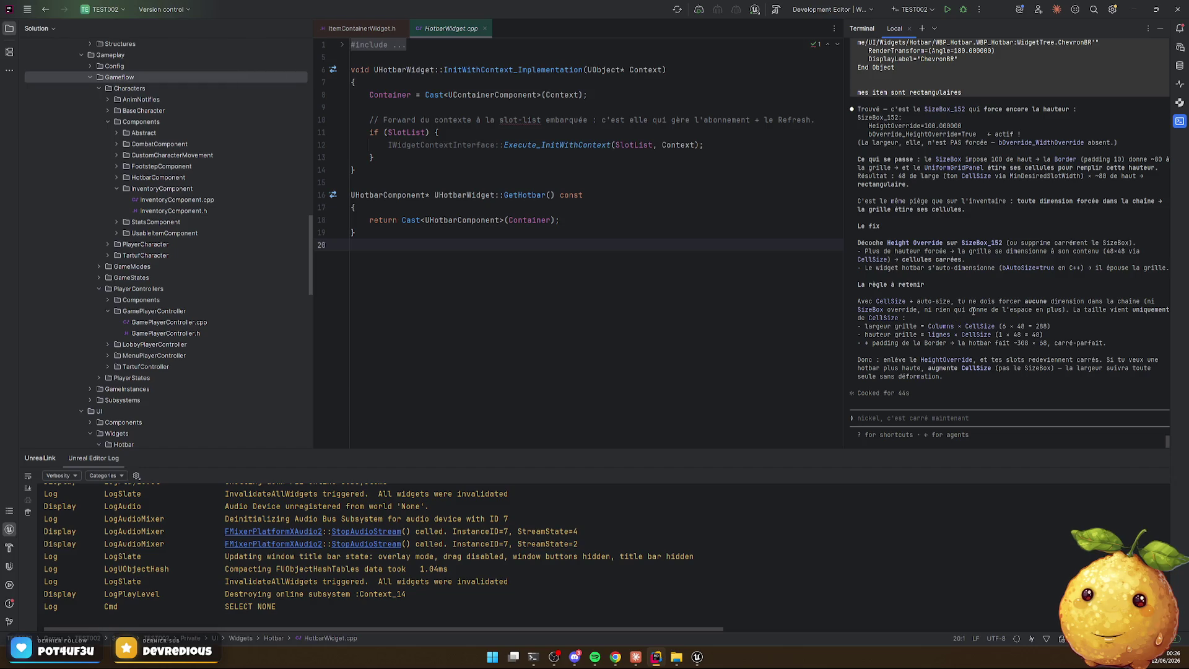
pyautogui.hotkey('alt', 'Tab')
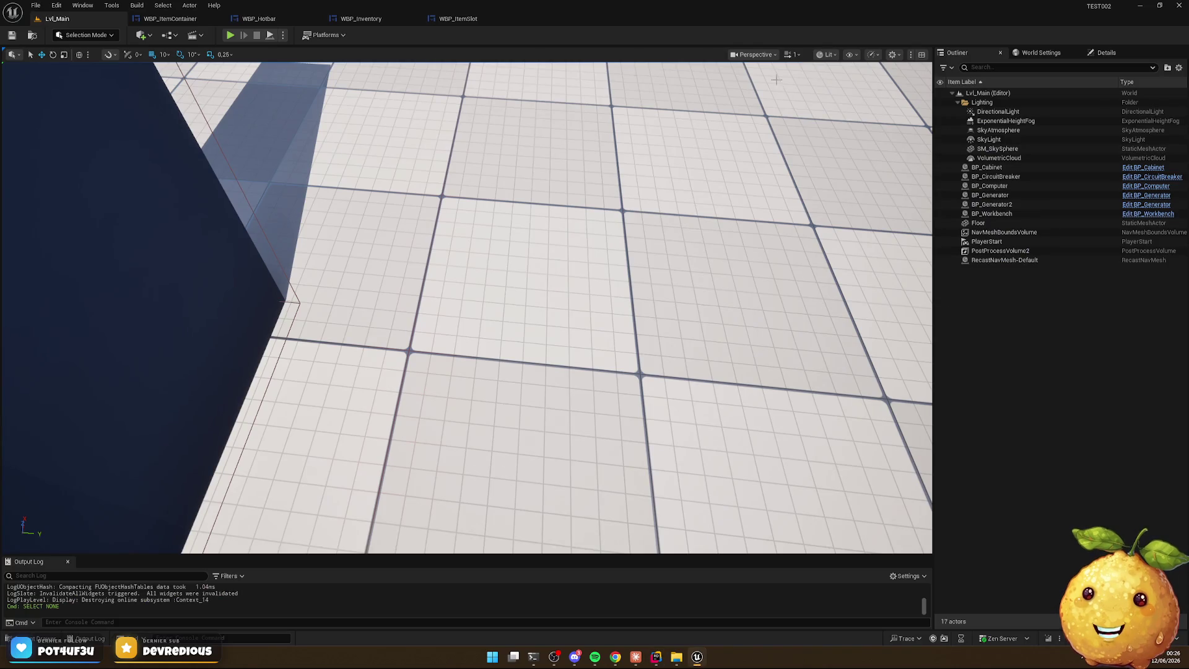
pyautogui.click(259, 18)
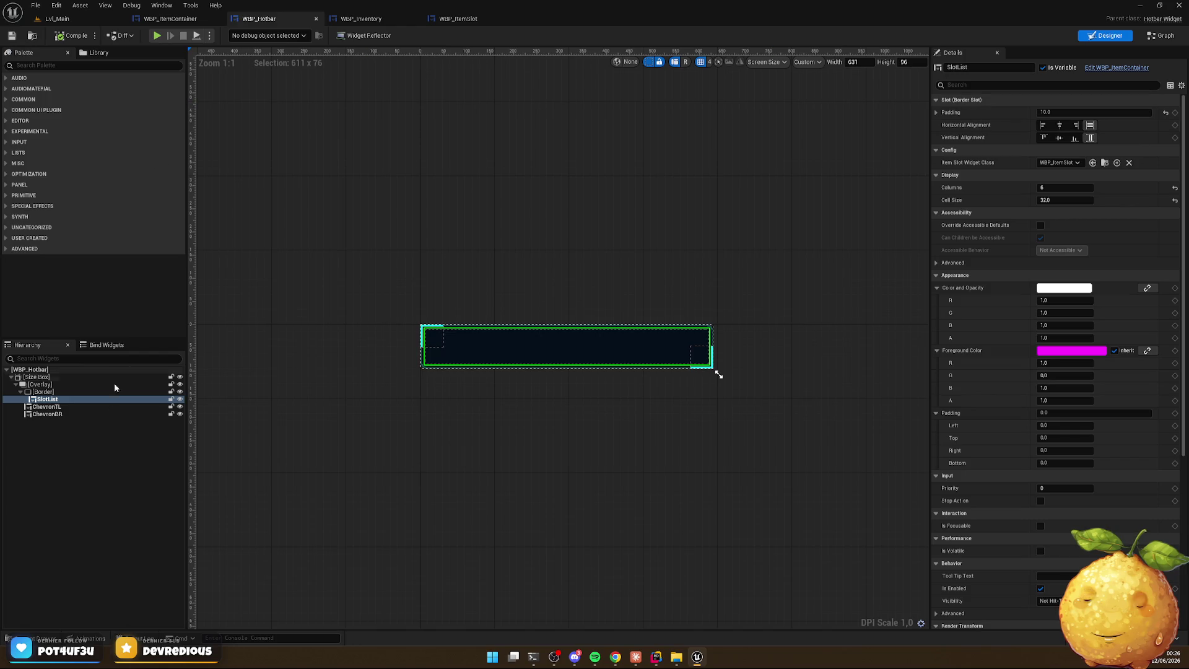
# Select SlotList and filter its Details by 'size' to check the Cell Size
pyautogui.click(49, 399)
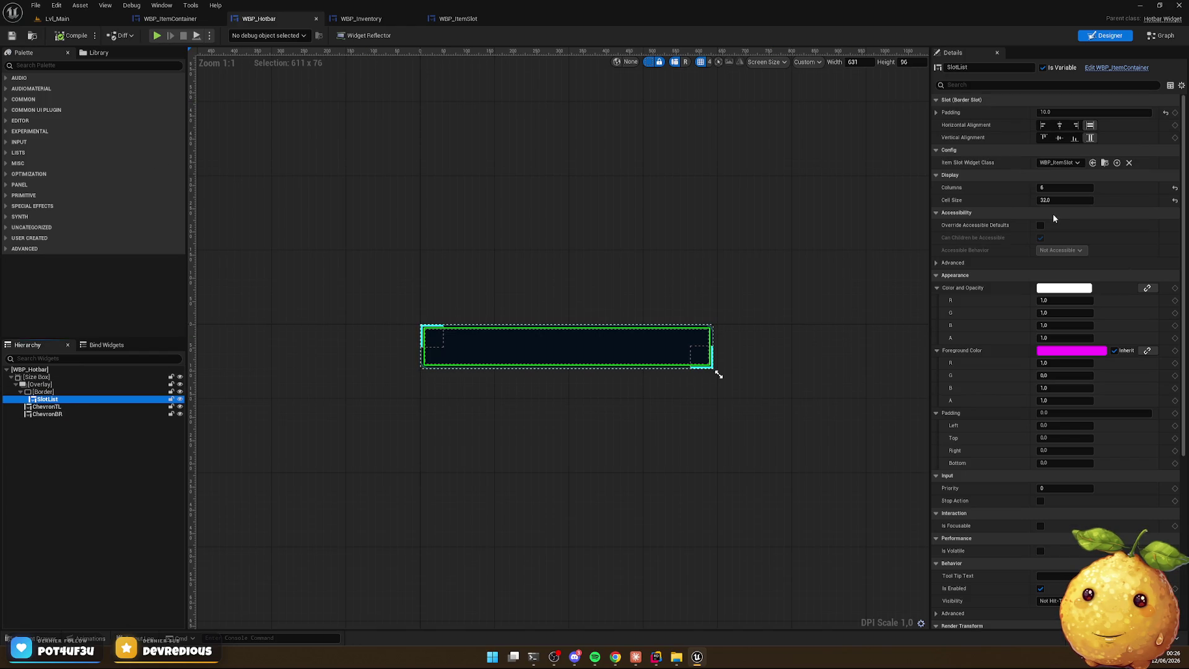
pyautogui.click(954, 83)
pyautogui.write('at')
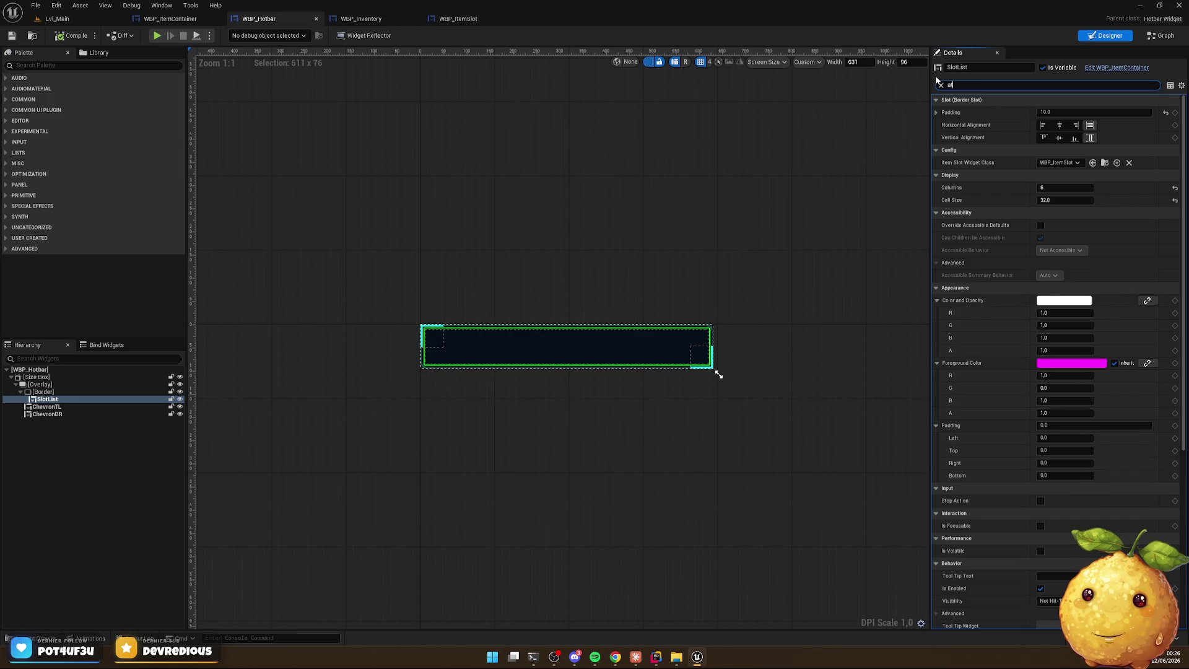
pyautogui.write('u')
pyautogui.press('BackSpace')
pyautogui.press('BackSpace')
pyautogui.write('uto')
pyautogui.press('BackSpace')
pyautogui.press('BackSpace')
pyautogui.press('BackSpace')
pyautogui.write('size')
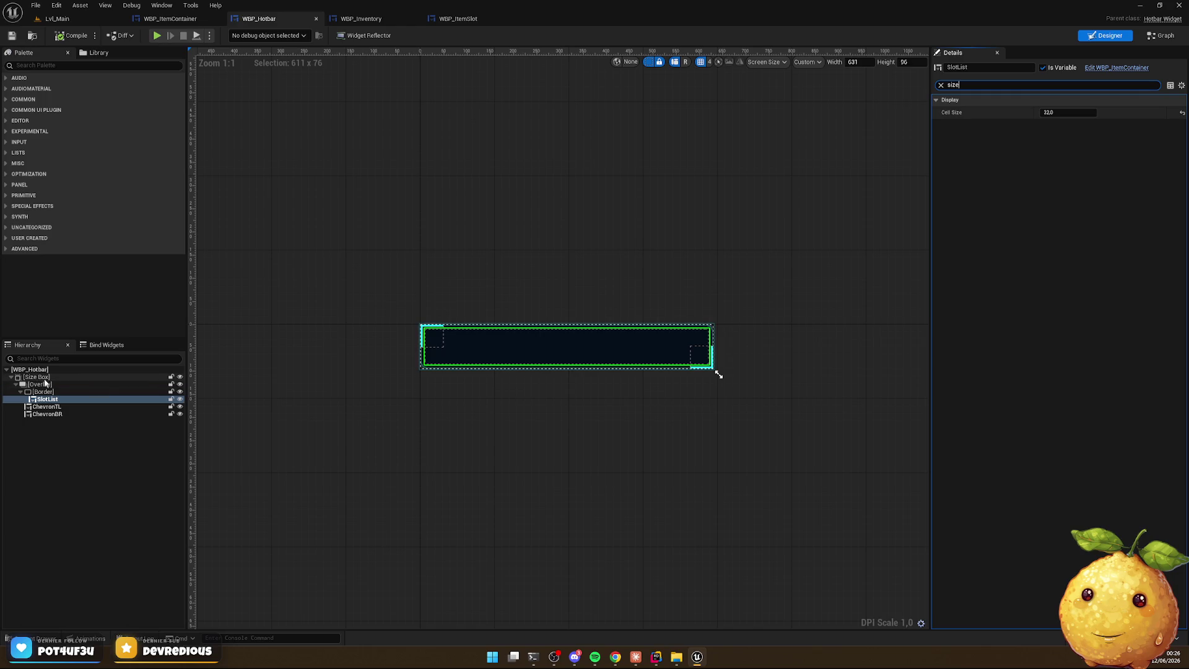
# Tell Rider's assistant the size box width is removed, cell size is 32, and items are still far too big
pyautogui.hotkey('alt', 'Tab')
pyautogui.click(663, 662)
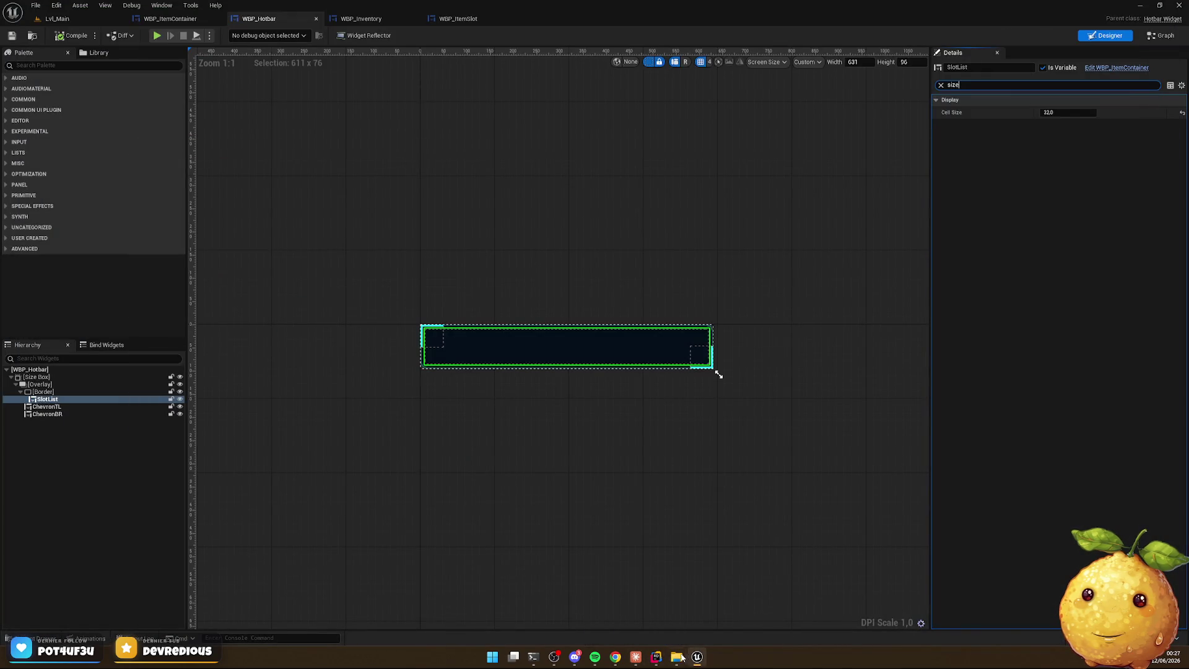
pyautogui.click(657, 658)
pyautogui.write("j'ai enlevé le width sur le sizebox, j'ai mis 32 en cell size et c'e")
pyautogui.press('BackSpace')
pyautogui.press('BackSpace')
pyautogui.press('BackSpace')
pyautogui.write('t les item sont très grand. marche pas')
pyautogui.press('Return')
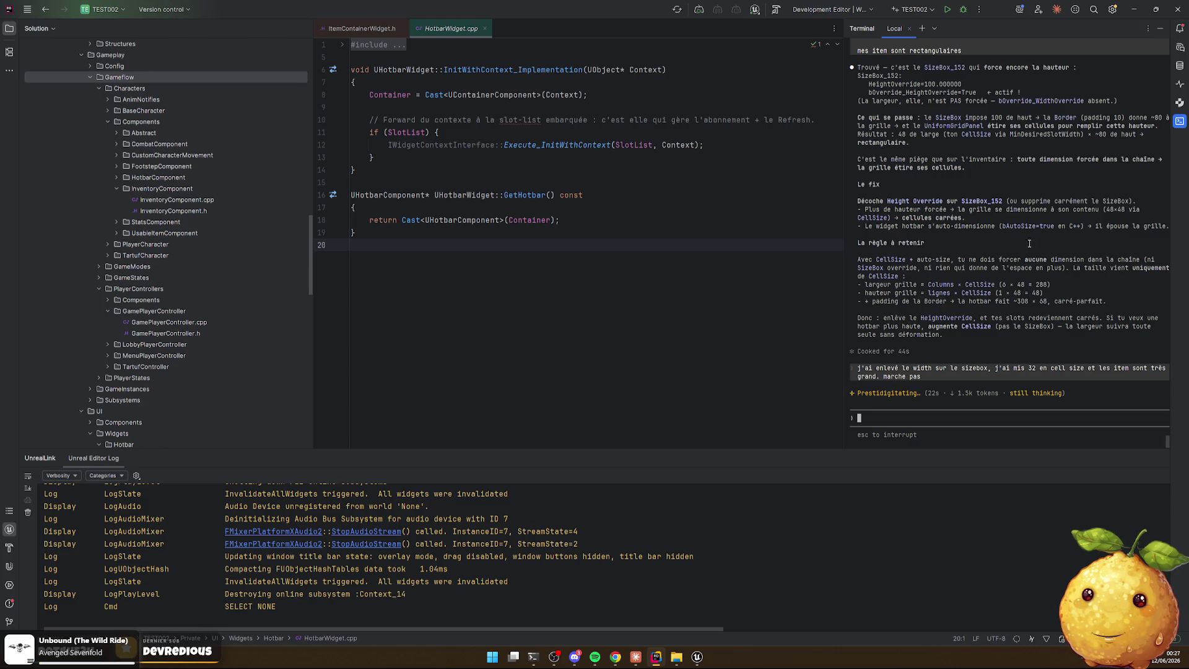
pyautogui.click(1134, 10)
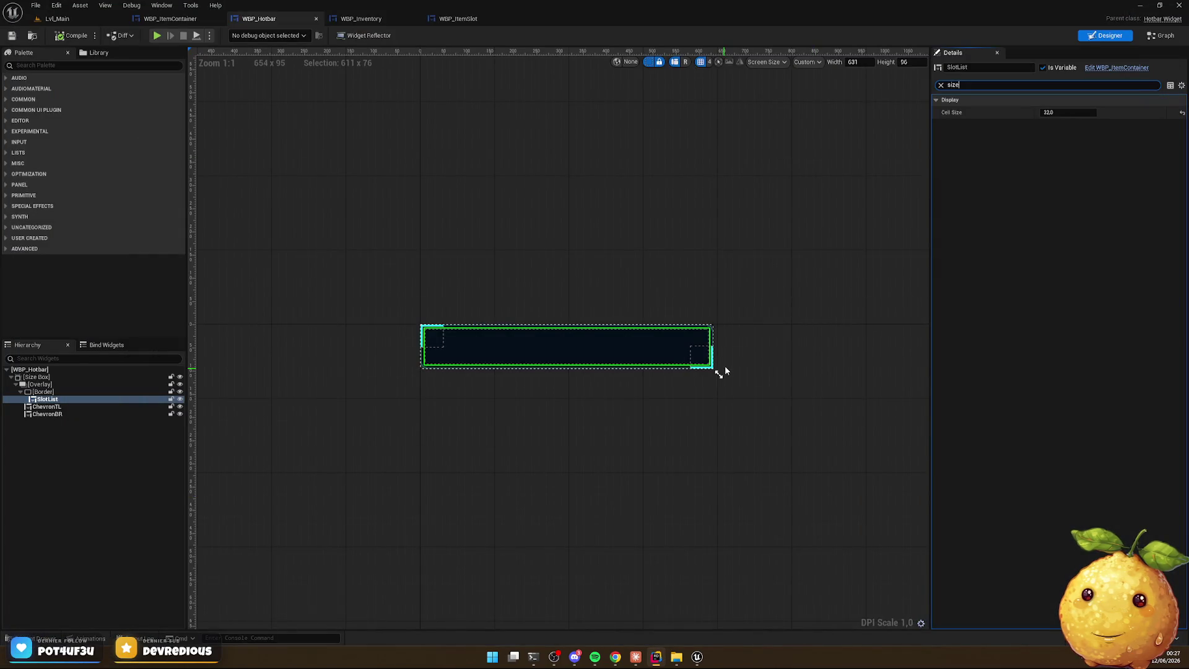
pyautogui.click(54, 377)
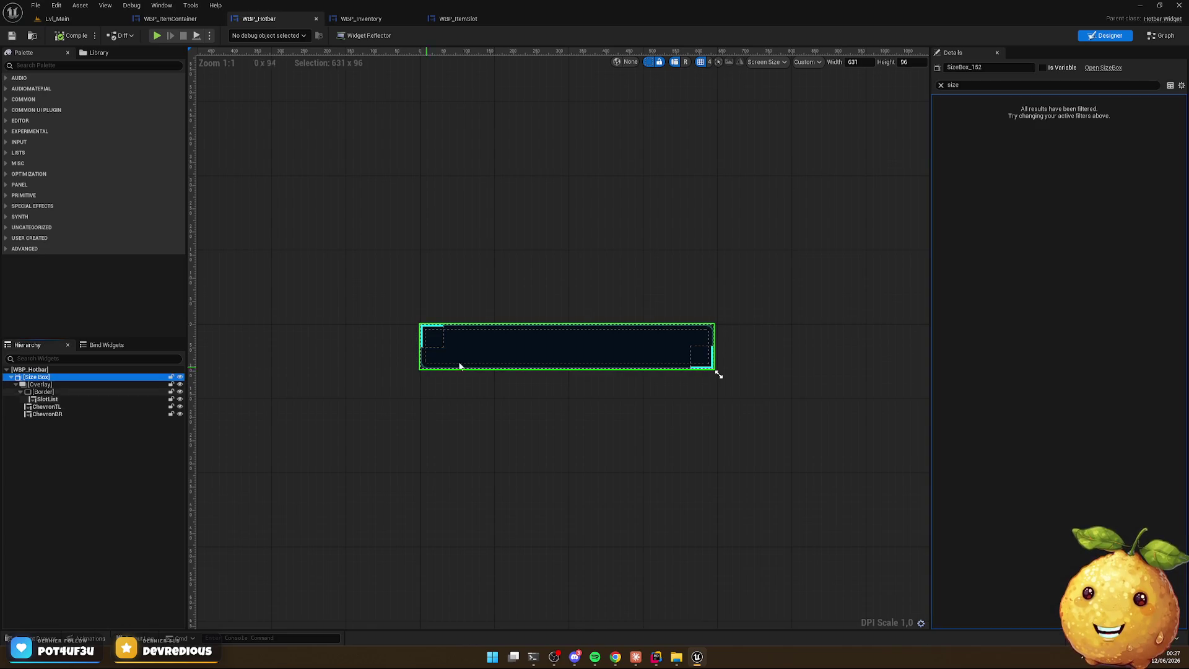
pyautogui.click(941, 85)
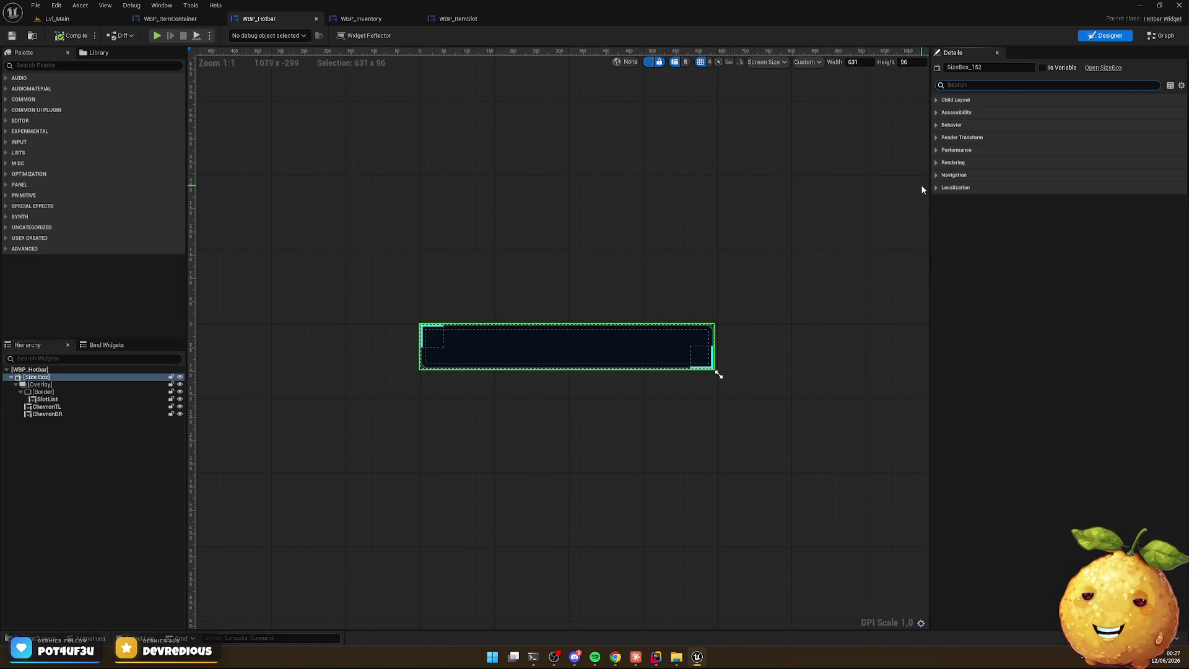
pyautogui.click(1180, 85)
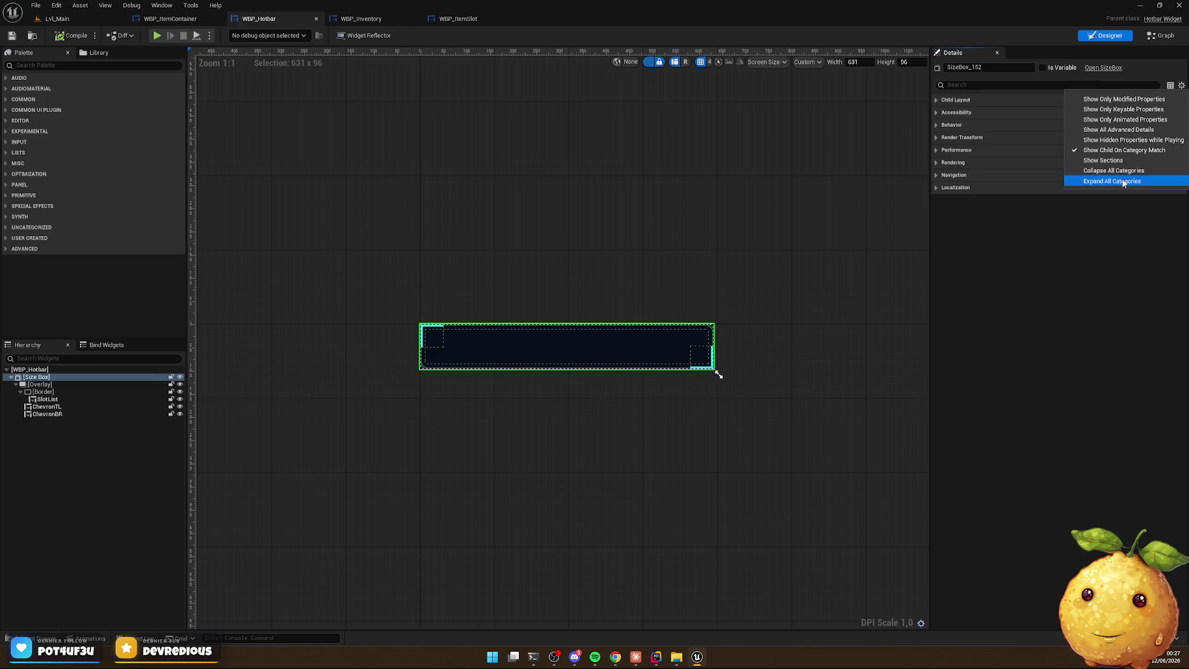
pyautogui.click(1123, 182)
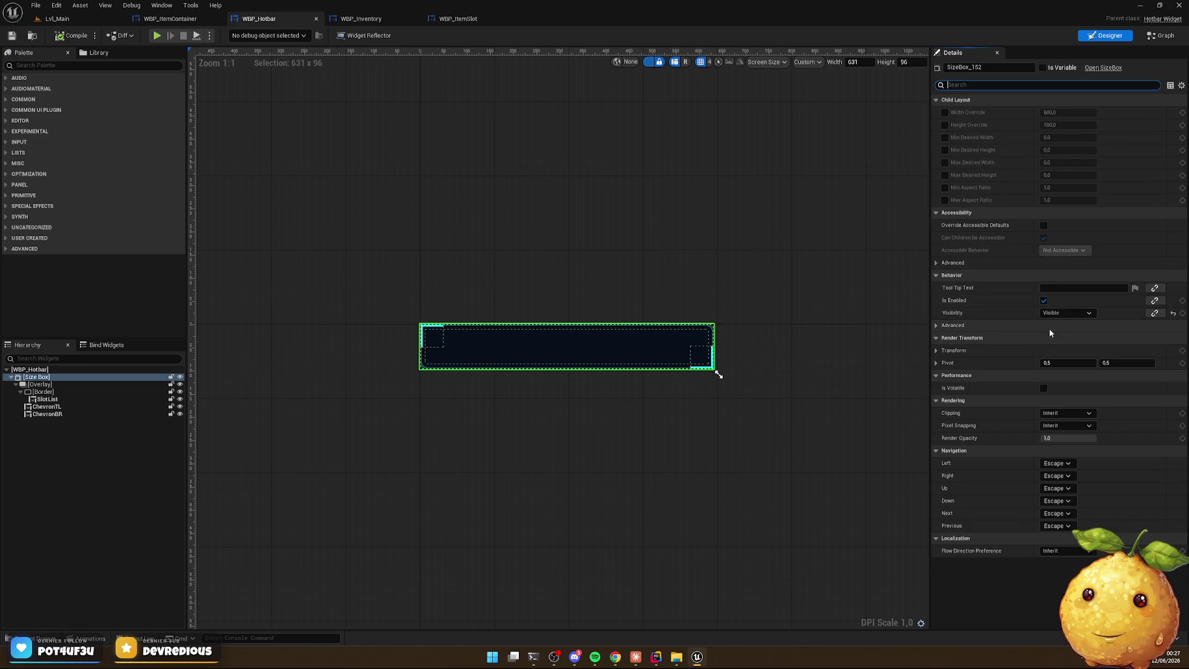
pyautogui.click(80, 384)
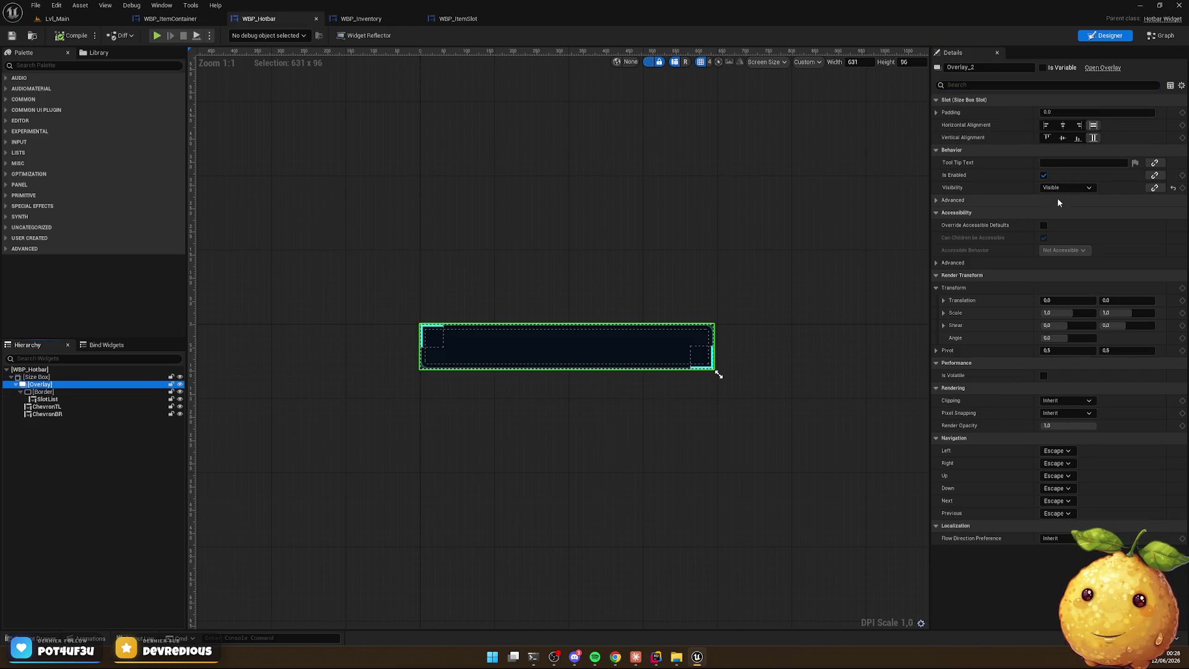
pyautogui.hotkey('alt', 'Tab')
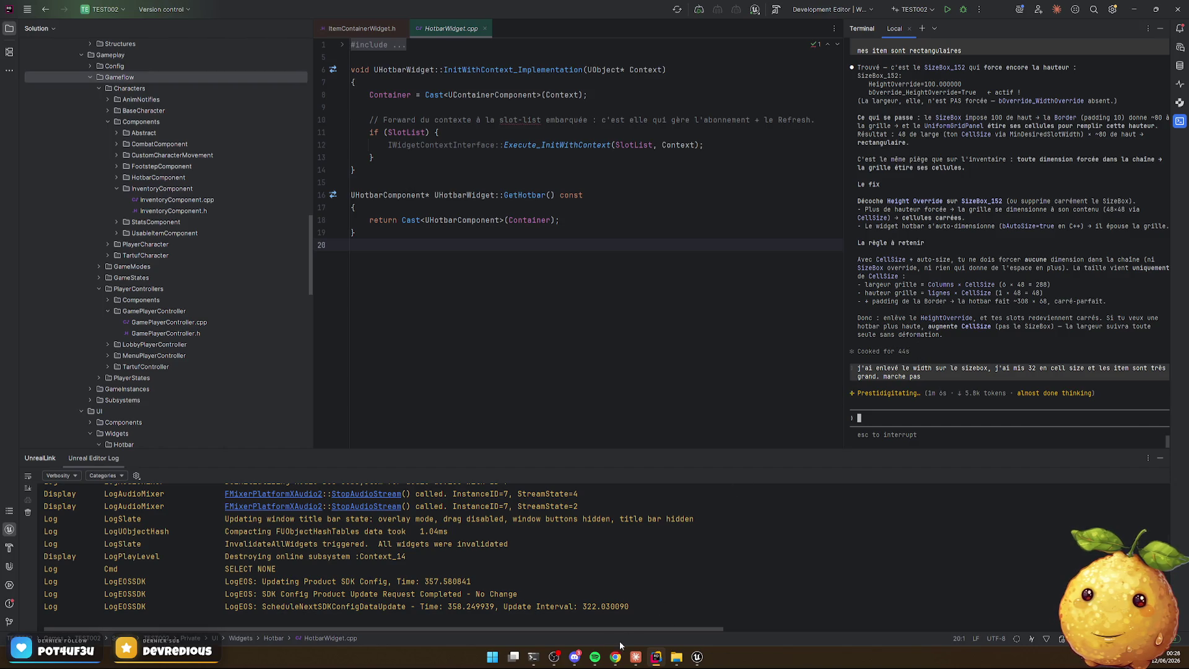
pyautogui.click(697, 661)
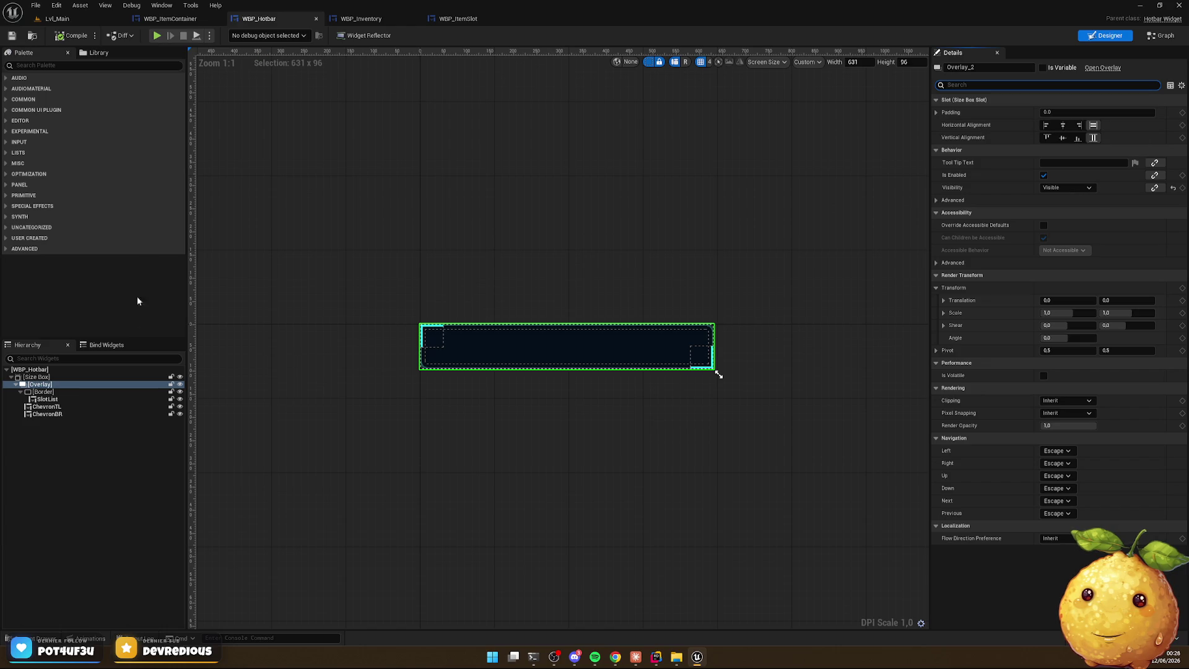
# Select the hotbar Border to review its padding and outline, then go back to Rider
pyautogui.click(43, 391)
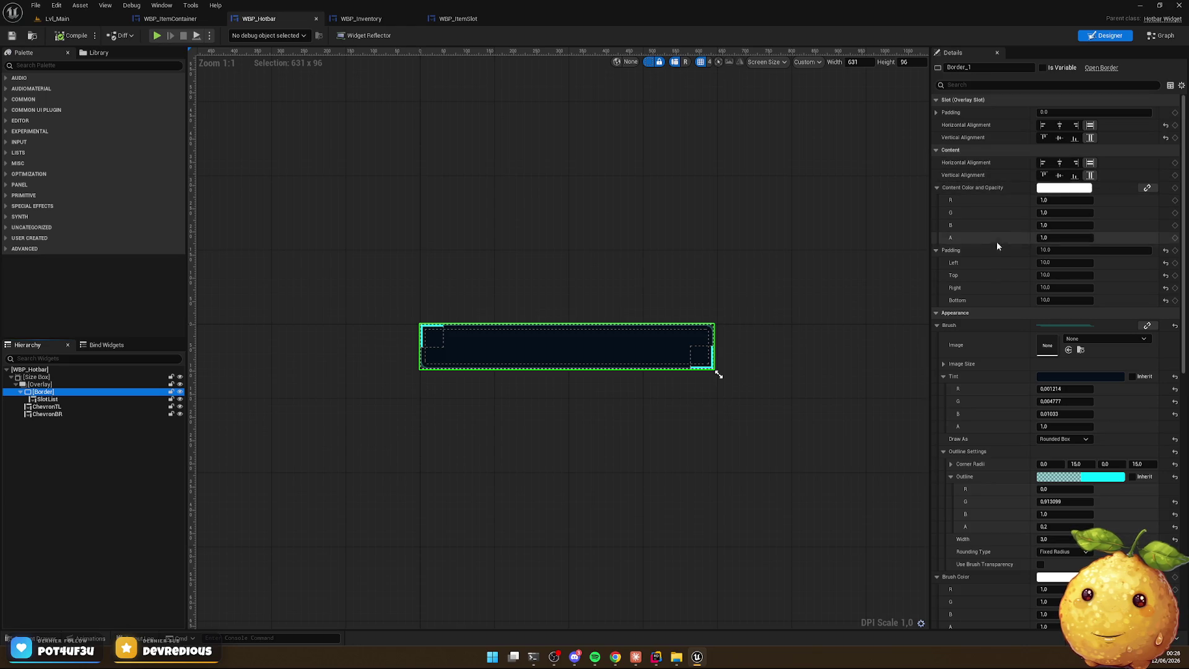
pyautogui.click(636, 656)
pyautogui.click(657, 656)
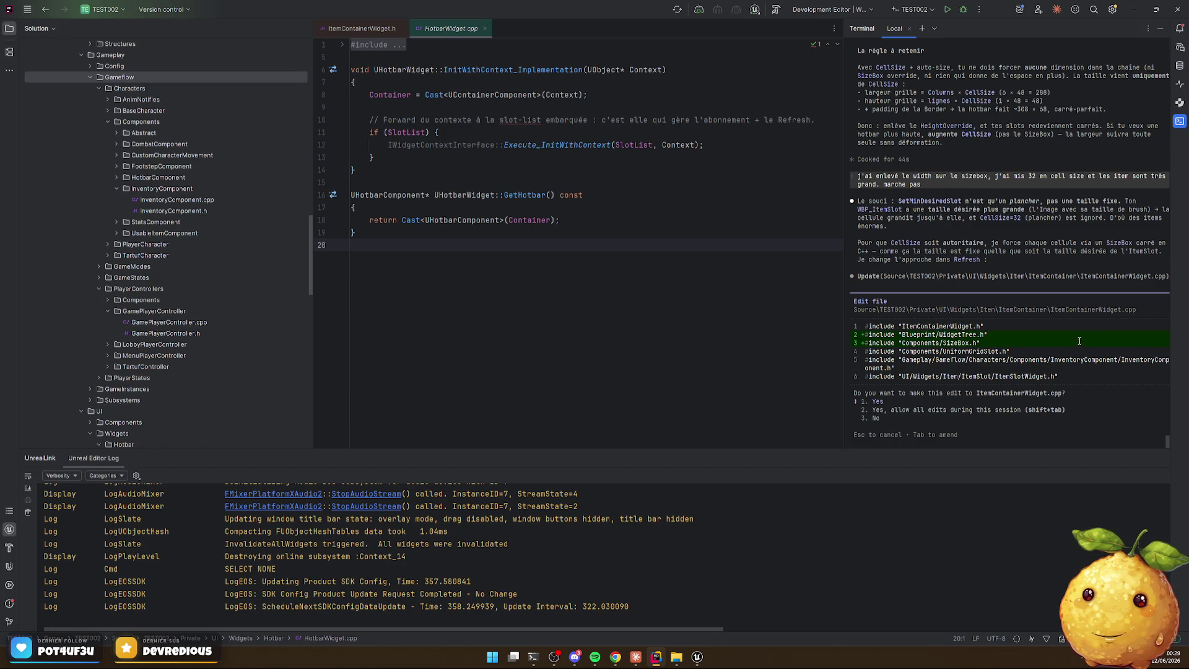
# Approve the three ItemContainerWidget.cpp edits (includes, cell-size removal, SizeBox wrapping) and Live Coding recompile
pyautogui.press('Return')
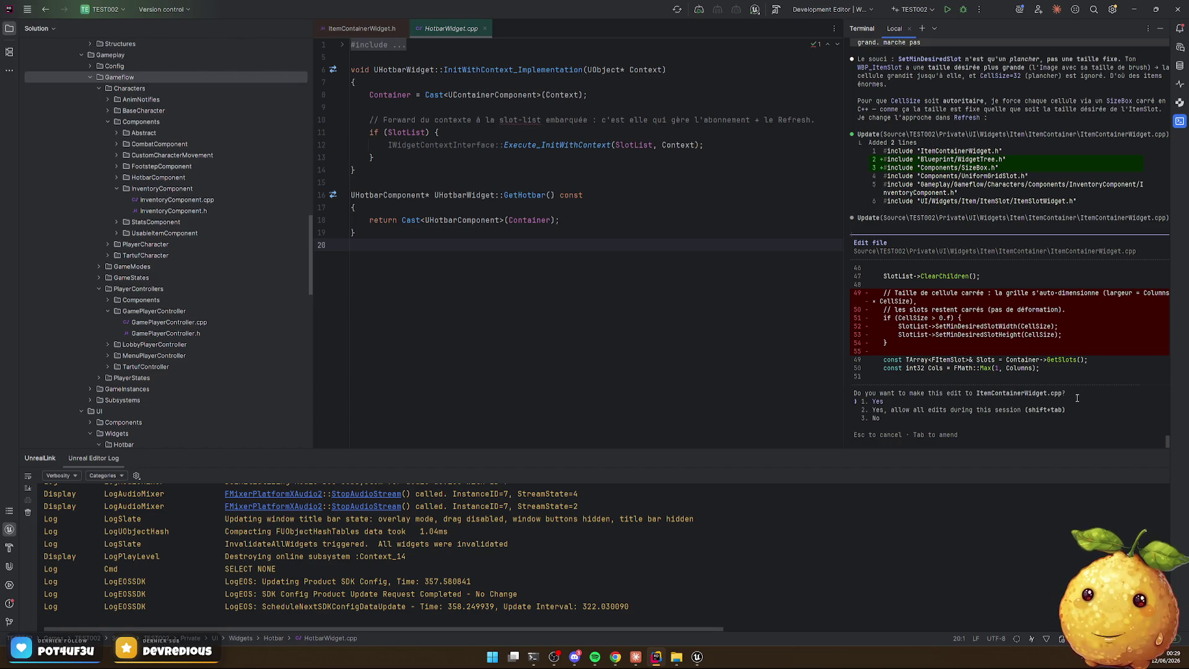
pyautogui.press('Return')
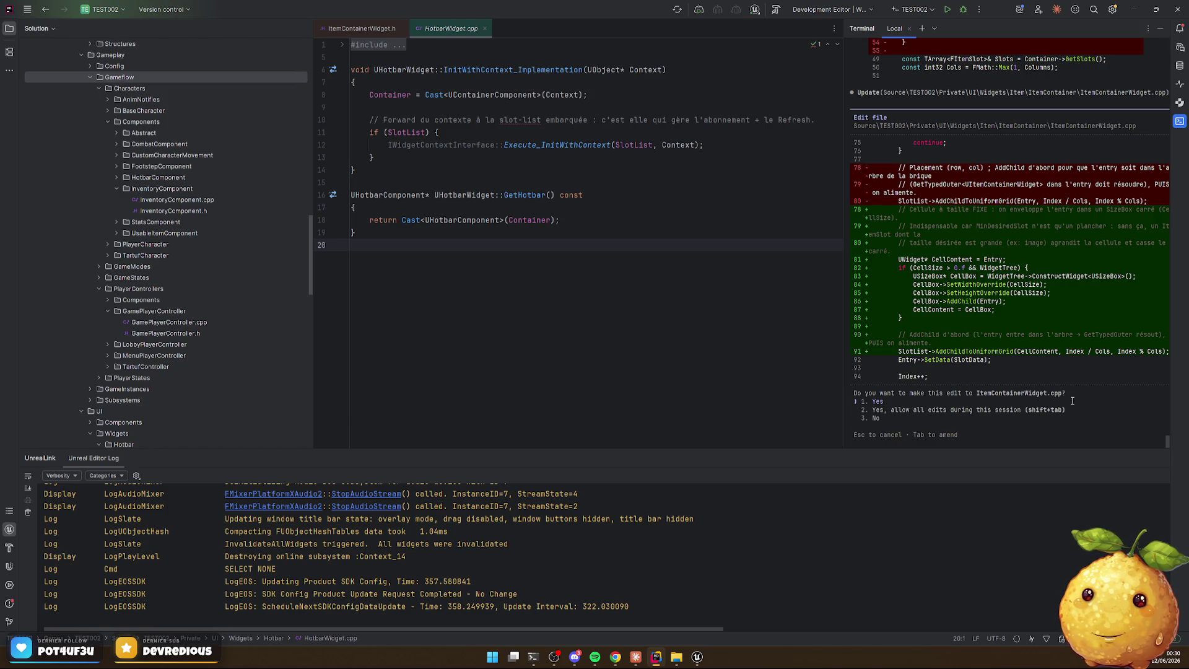
pyautogui.press('Return')
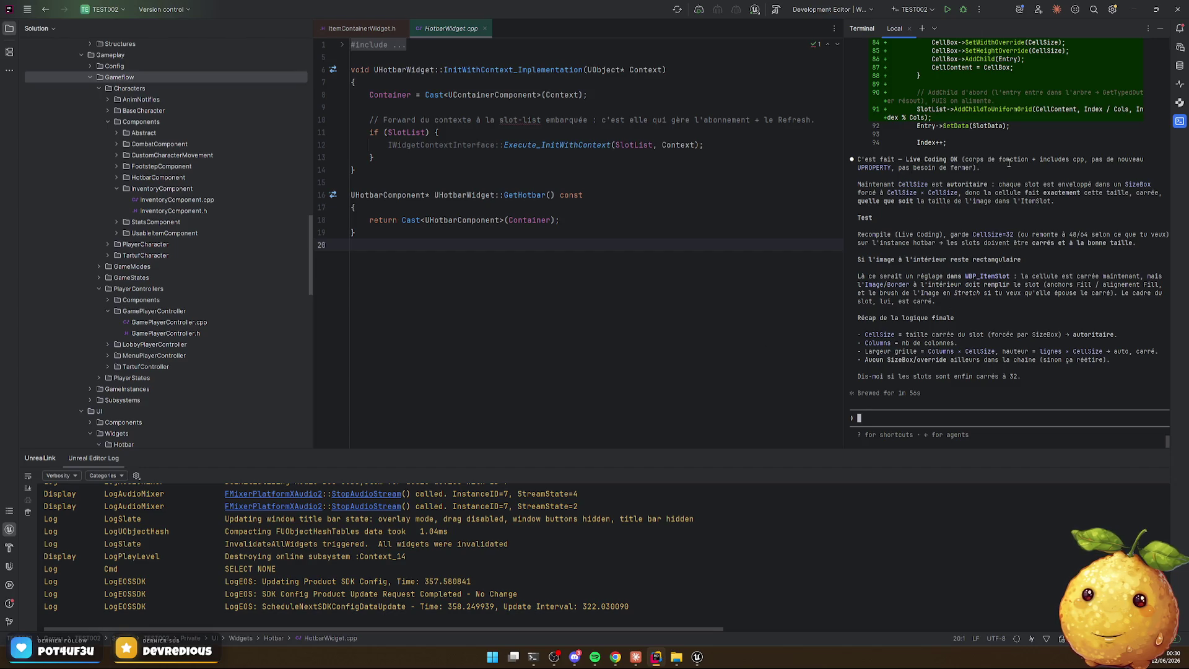
pyautogui.click(728, 332)
pyautogui.hotkey('ctrl', 'alt', 'F11')
pyautogui.write('carré, nickel')
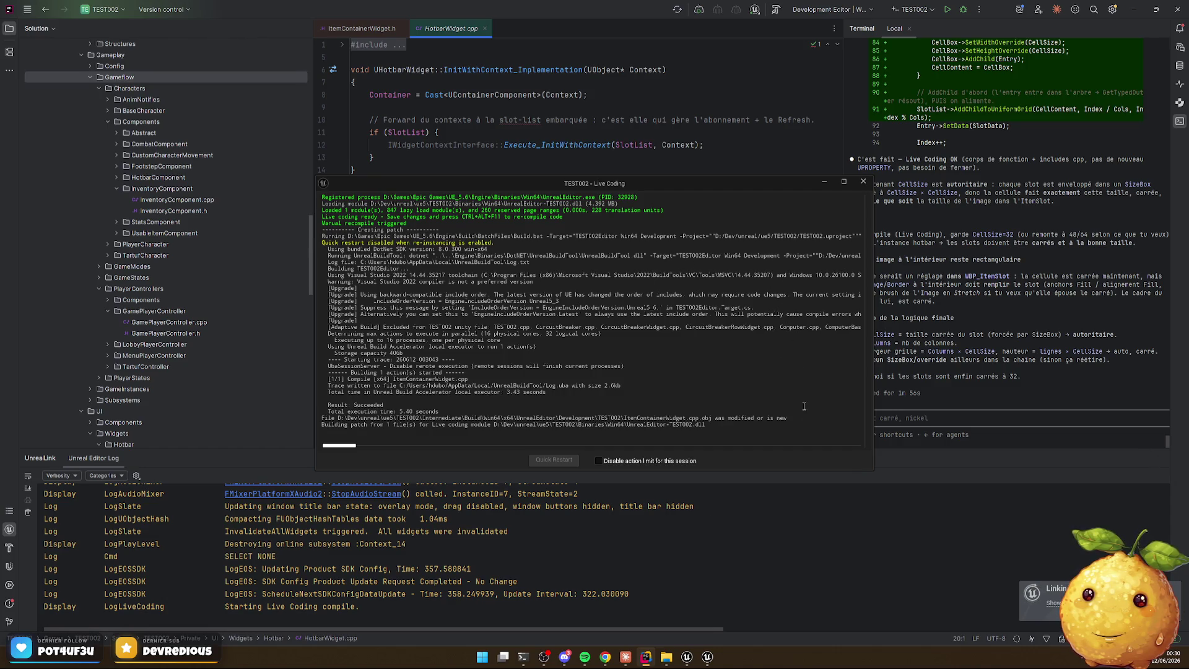
# Back in Unreal, run a quick play test from Lvl_Main to check the hotbar
pyautogui.hotkey('alt', 'Tab')
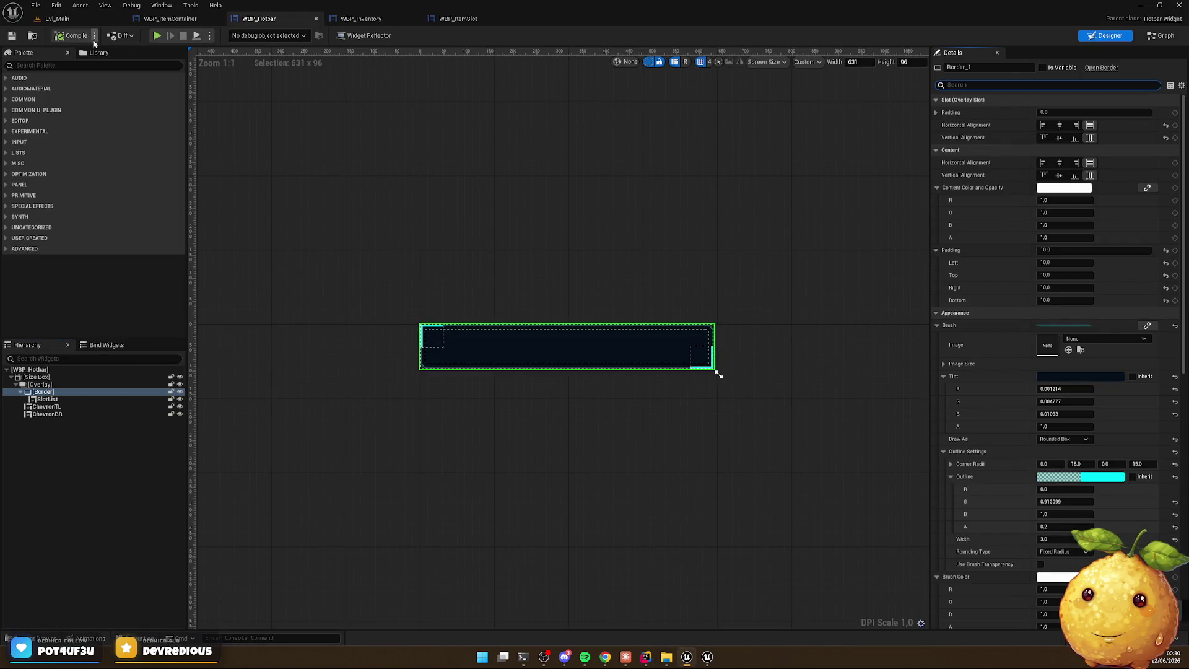
pyautogui.click(57, 19)
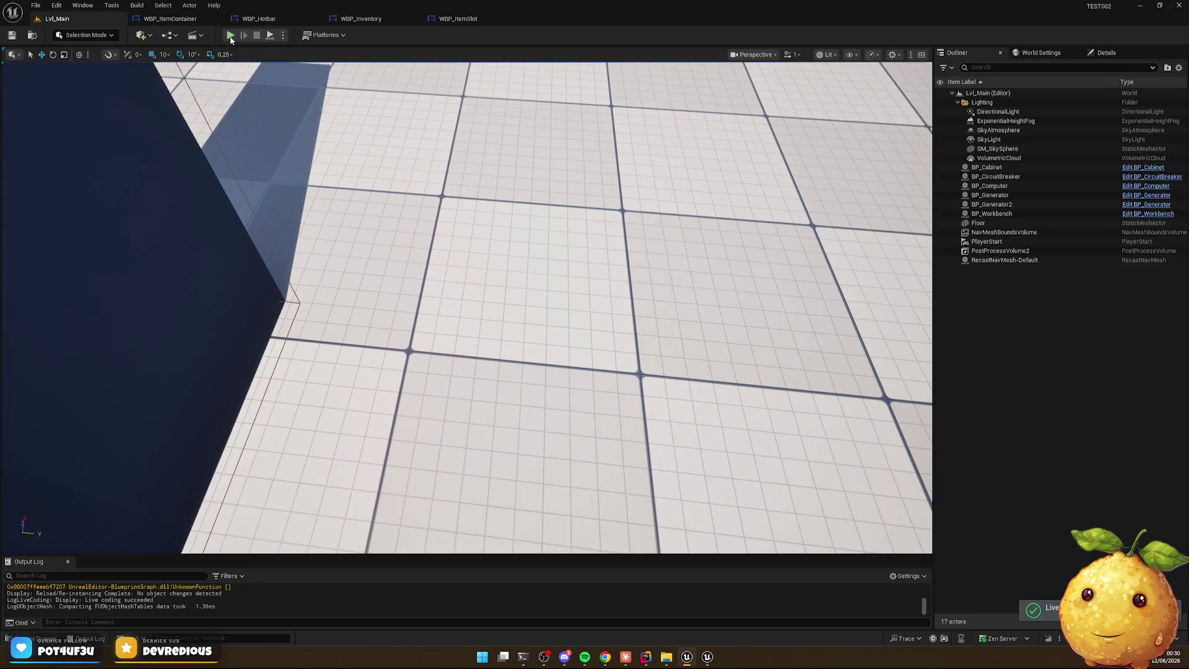
pyautogui.click(230, 36)
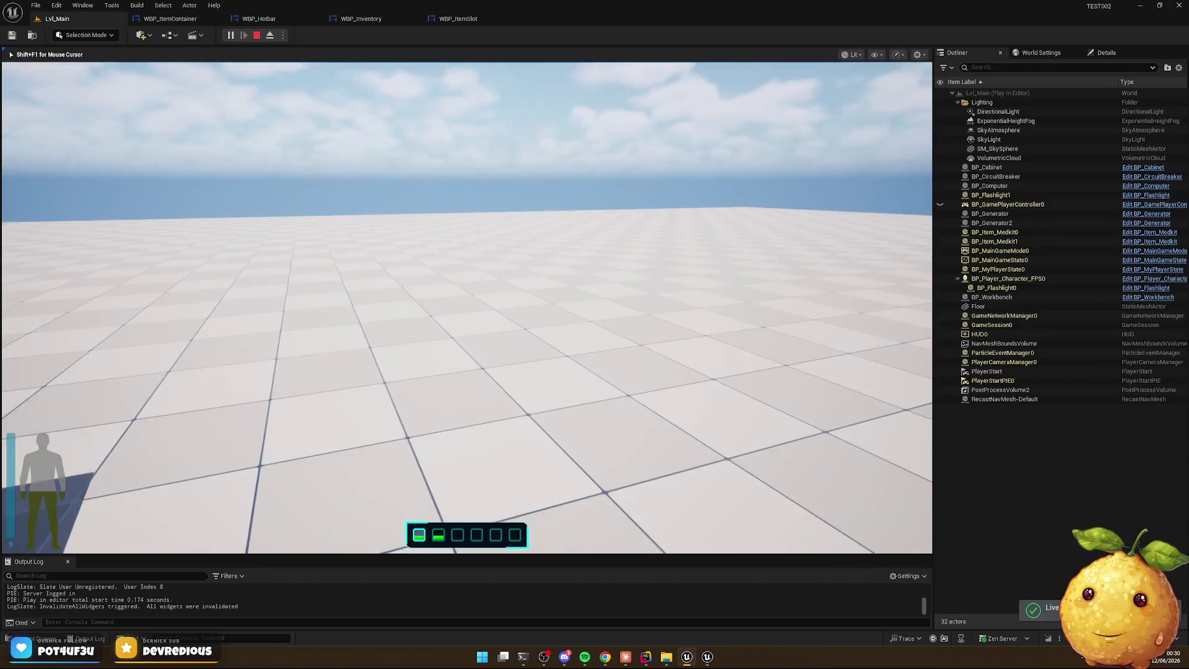
pyautogui.press('Escape')
# Set the hotbar SlotList Cell Size to 96, compile, and play-test it
pyautogui.click(267, 20)
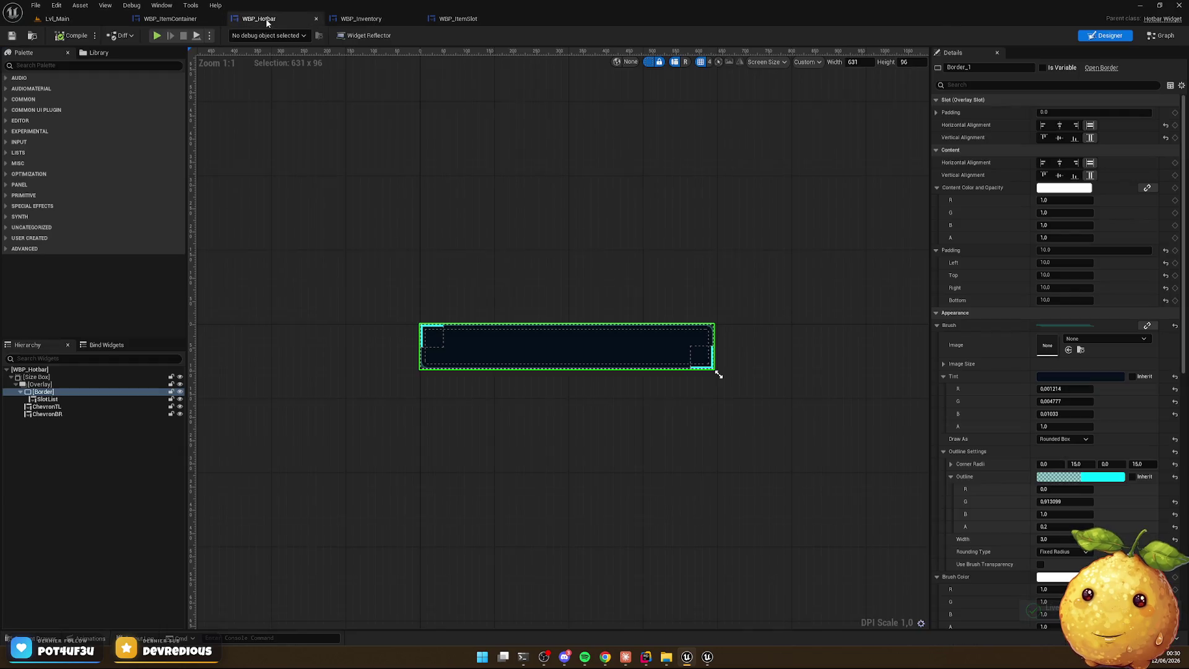
pyautogui.click(47, 400)
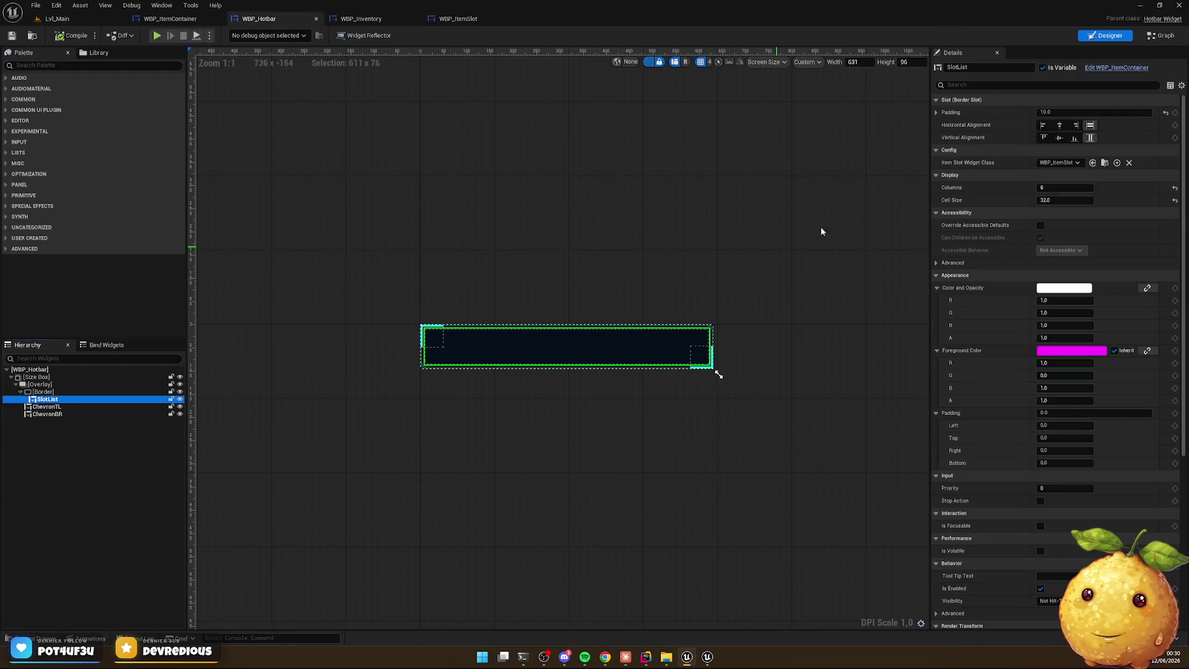
pyautogui.click(1065, 200)
pyautogui.write('96')
pyautogui.press('Return')
pyautogui.click(73, 36)
pyautogui.click(57, 19)
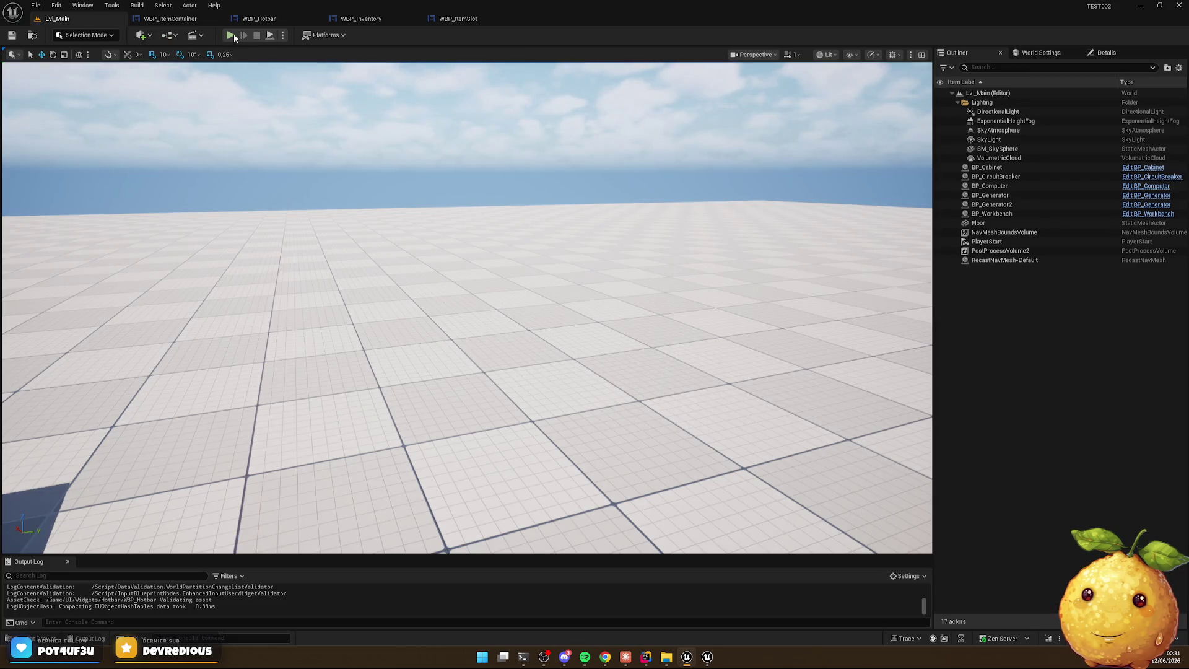
pyautogui.click(235, 38)
pyautogui.press('Escape')
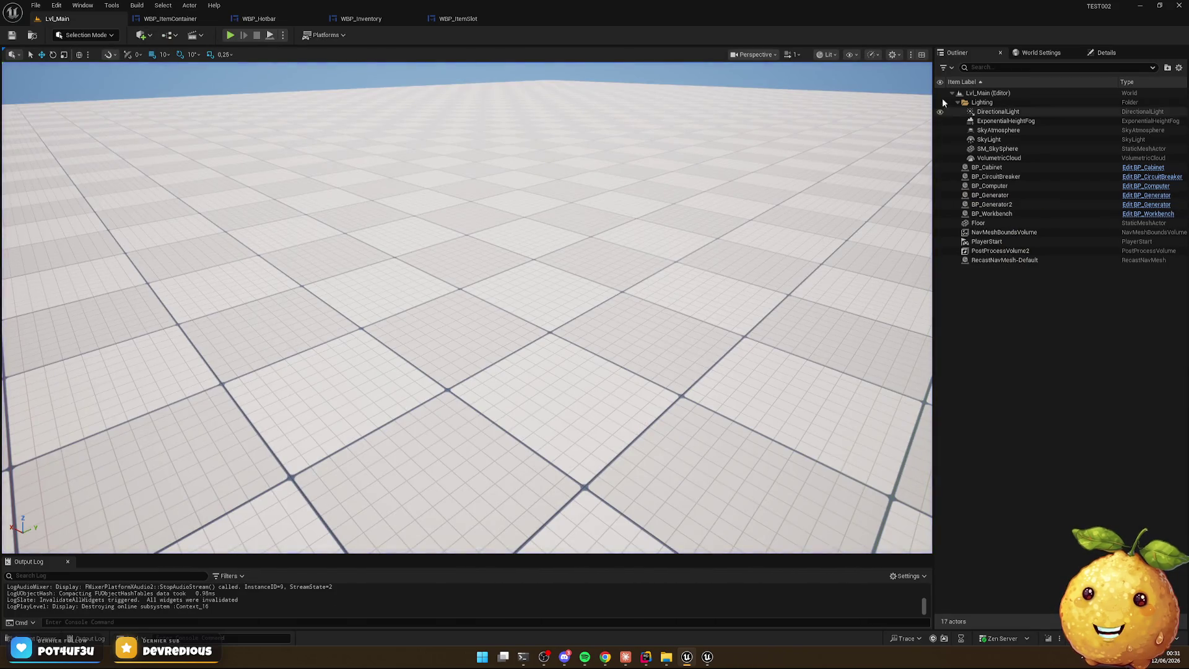
# Change the Cell Size to 64, compile and save, and start another play test
pyautogui.click(259, 19)
pyautogui.click(1075, 201)
pyautogui.write('64')
pyautogui.press('Return')
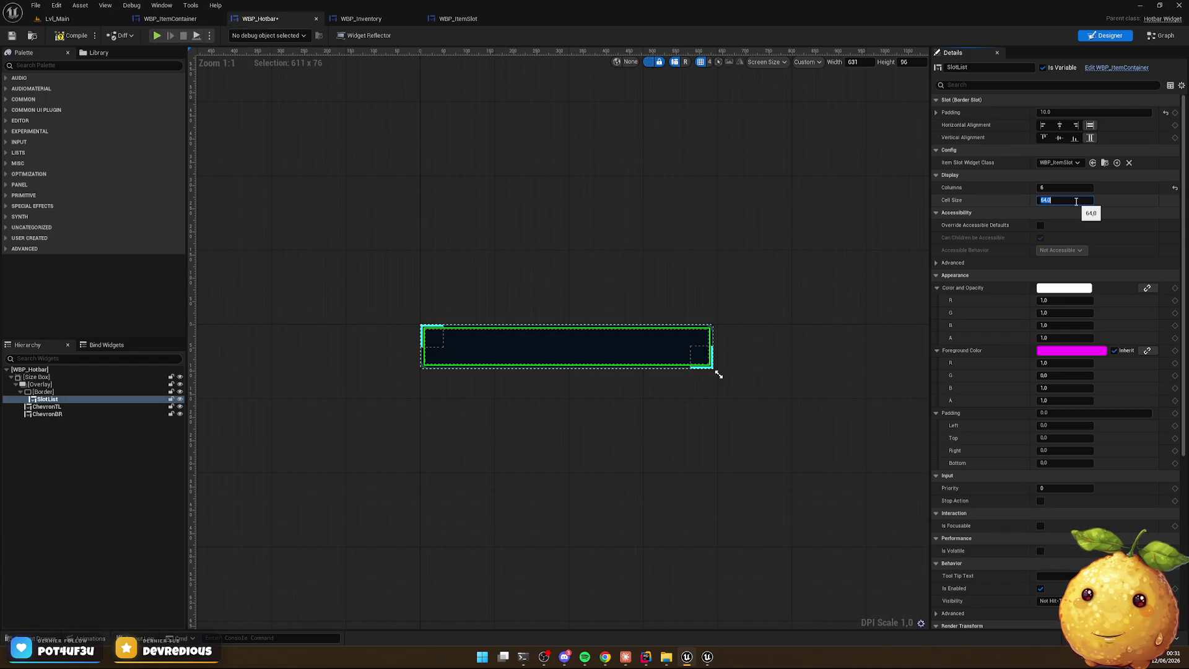
pyautogui.click(72, 35)
pyautogui.click(73, 18)
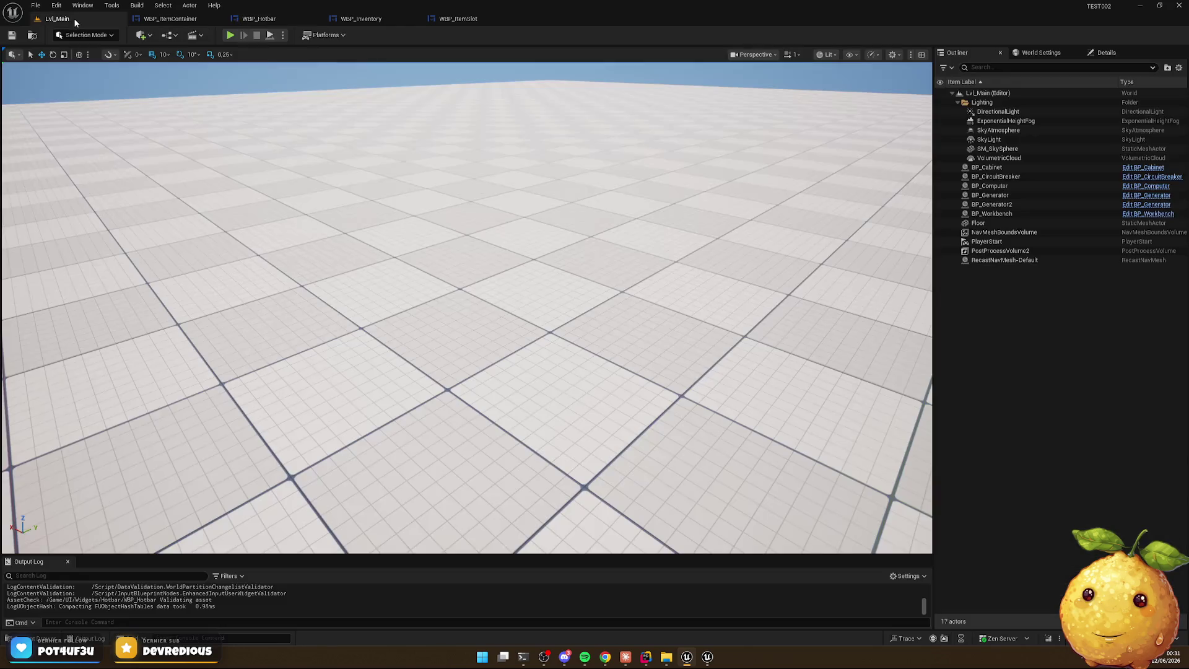
pyautogui.click(231, 35)
# Toggle between hotbar slots 1 and 2 in game, then stop and open WBP_ItemSlot
pyautogui.press('2')
pyautogui.press('1')
pyautogui.press('2')
pyautogui.press('1')
pyautogui.press('2')
pyautogui.press('Escape')
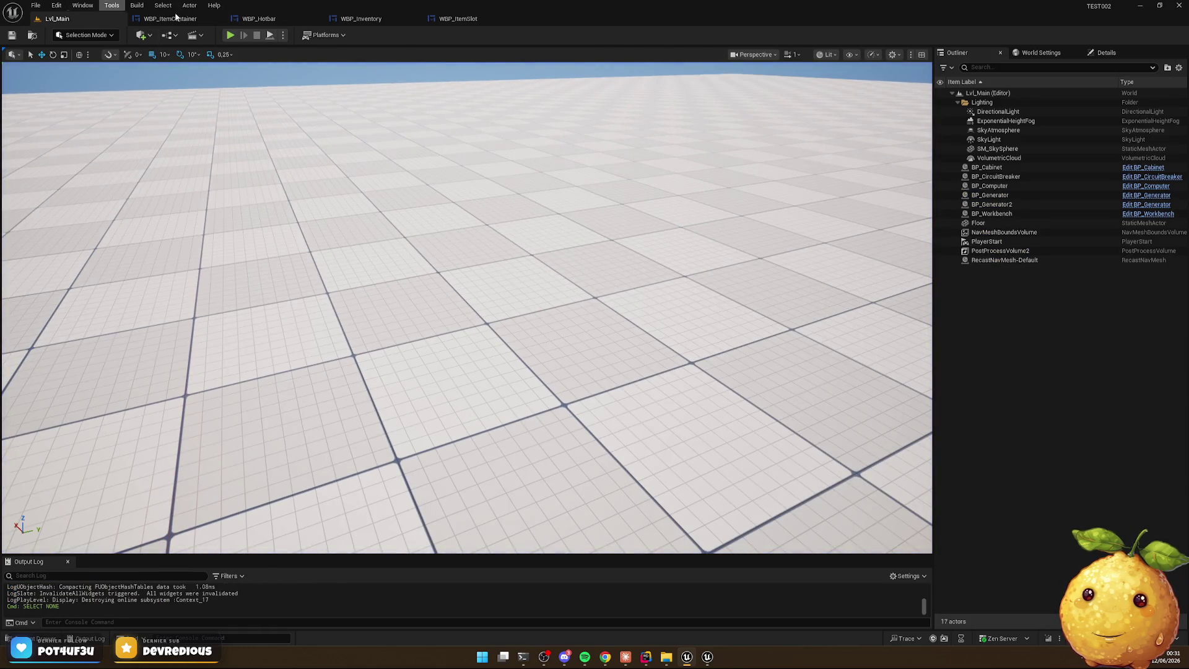
pyautogui.click(443, 19)
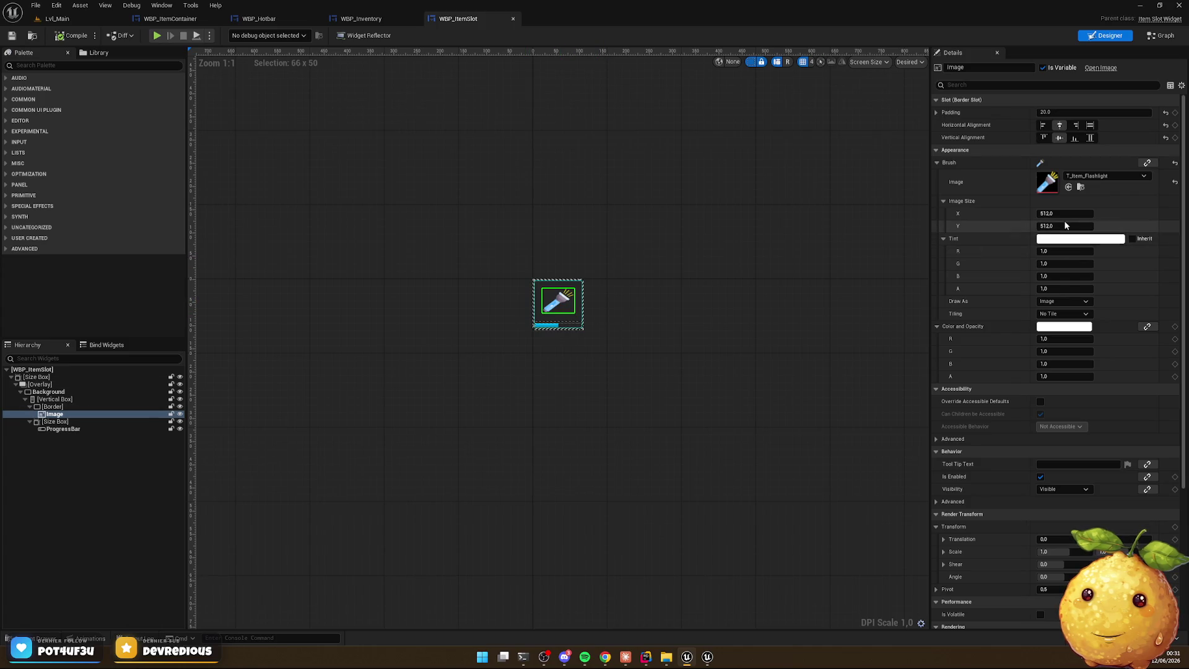
# Set the item slot Border padding to 10 and play-test the result
pyautogui.click(76, 407)
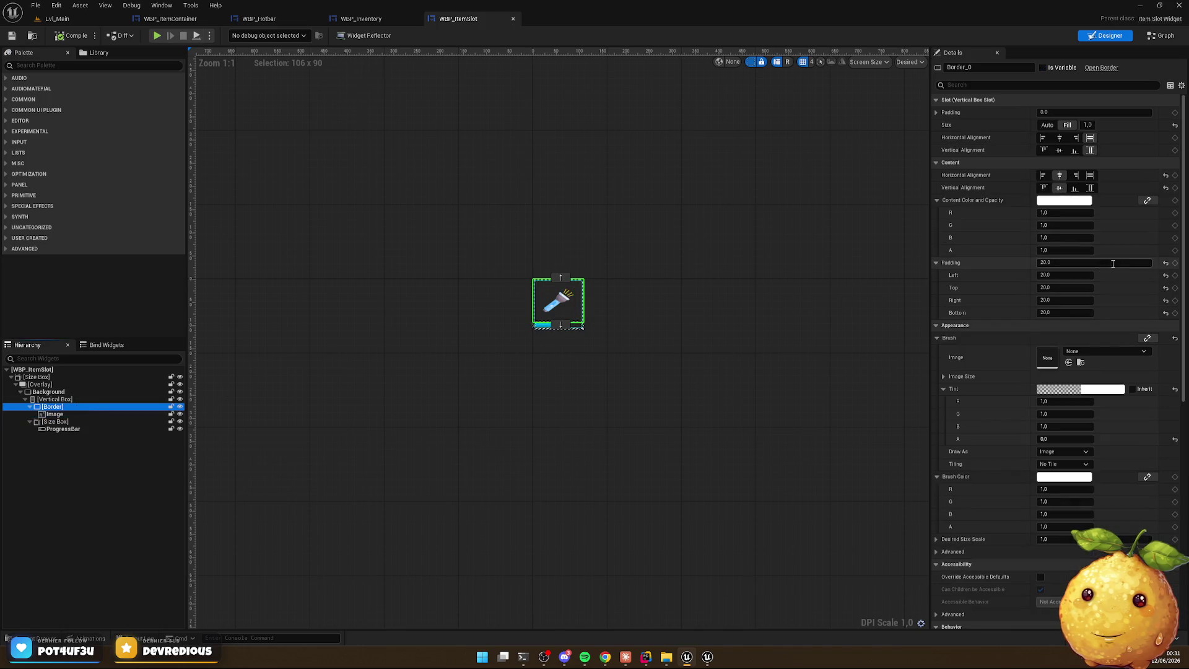
pyautogui.click(1060, 263)
pyautogui.write('10')
pyautogui.press('Return')
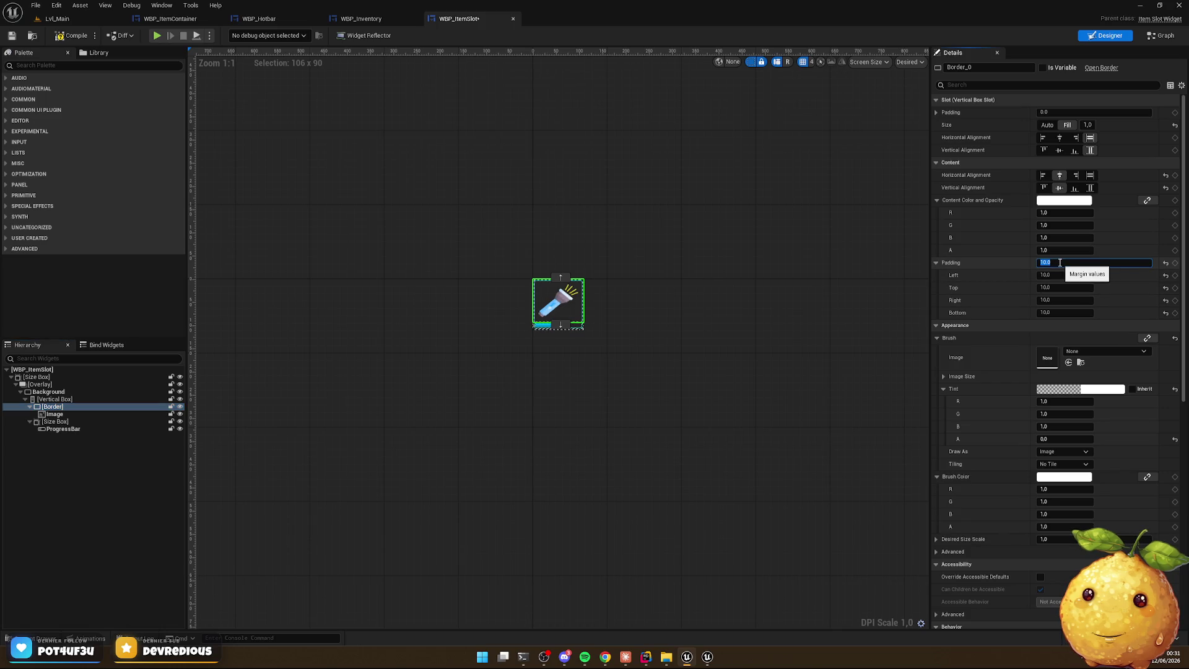
pyautogui.click(157, 35)
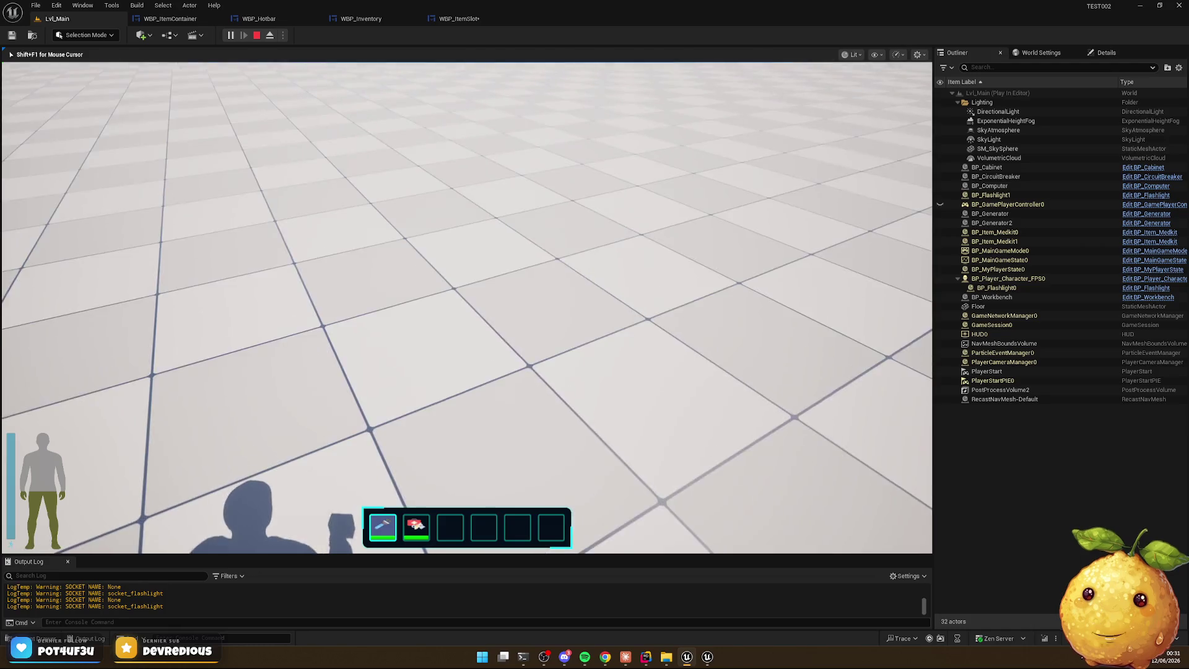
pyautogui.press('Escape')
# Set the slot Background corner radii to 2, compile, and play-test in Lvl_Main
pyautogui.click(459, 18)
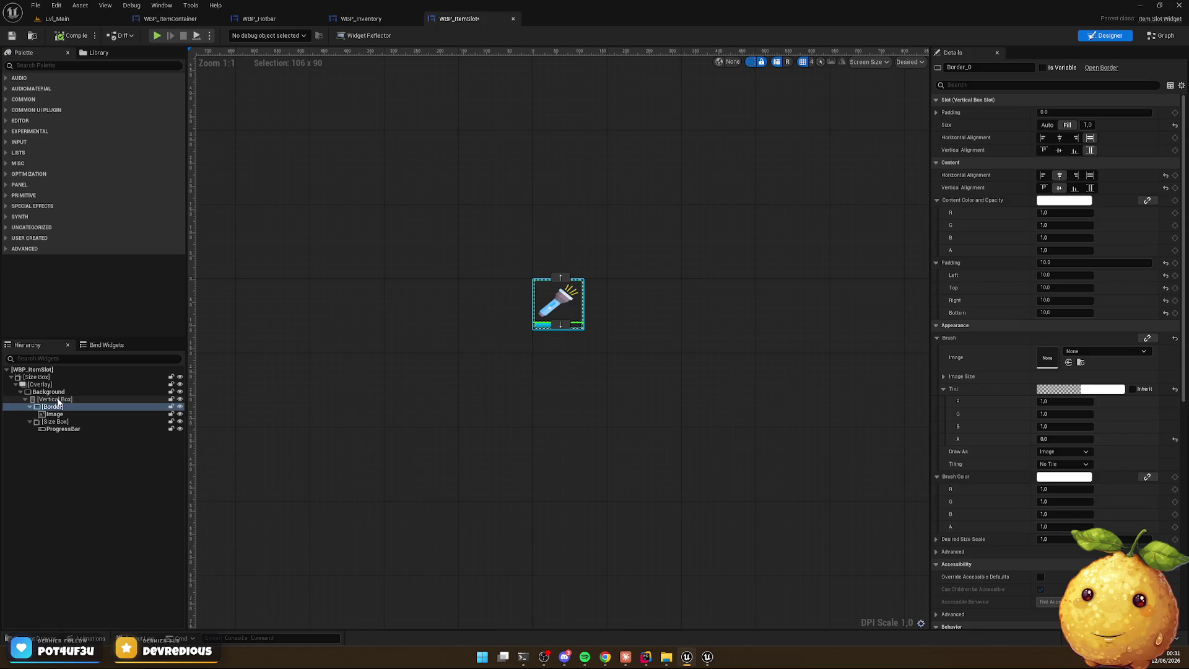
pyautogui.click(57, 399)
pyautogui.click(60, 393)
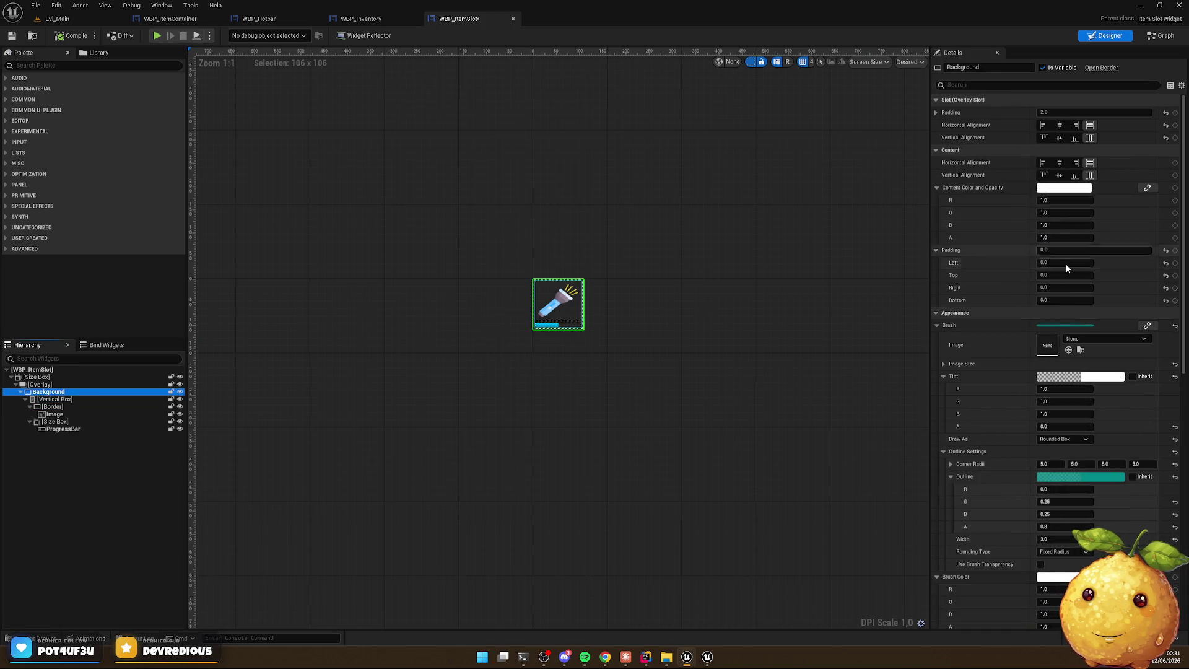
pyautogui.click(1046, 464)
pyautogui.write('2')
pyautogui.press('Tab')
pyautogui.write('2')
pyautogui.press('Tab')
pyautogui.write('2')
pyautogui.press('Tab')
pyautogui.write('2')
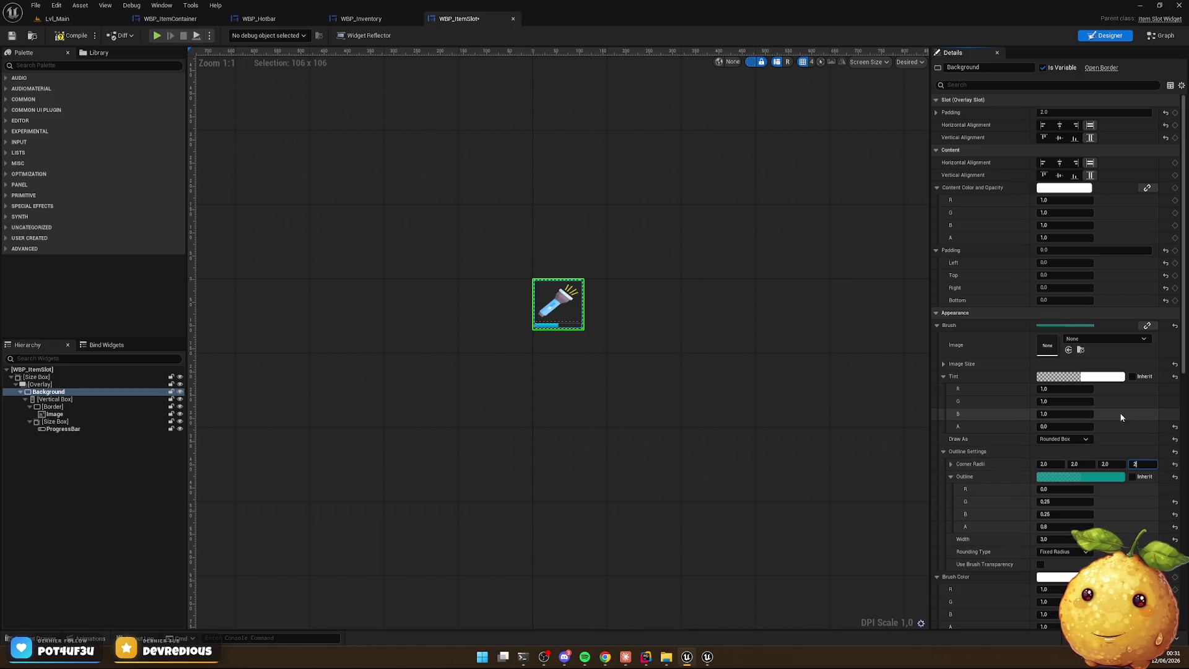
pyautogui.click(65, 36)
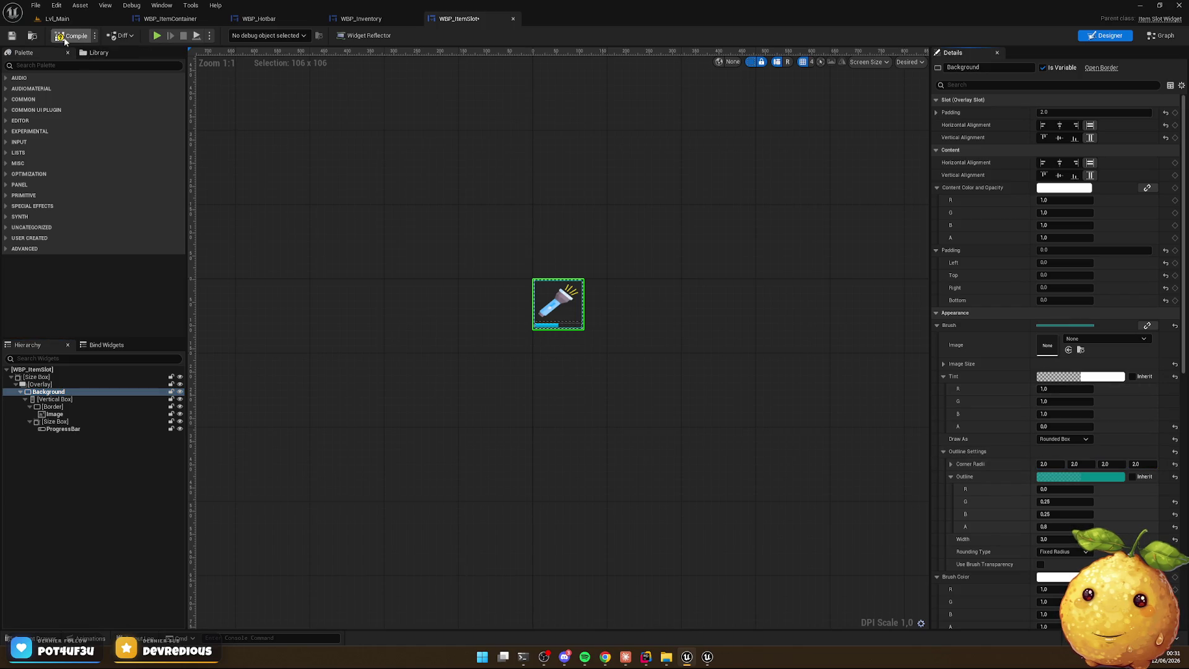
pyautogui.click(61, 23)
pyautogui.click(232, 35)
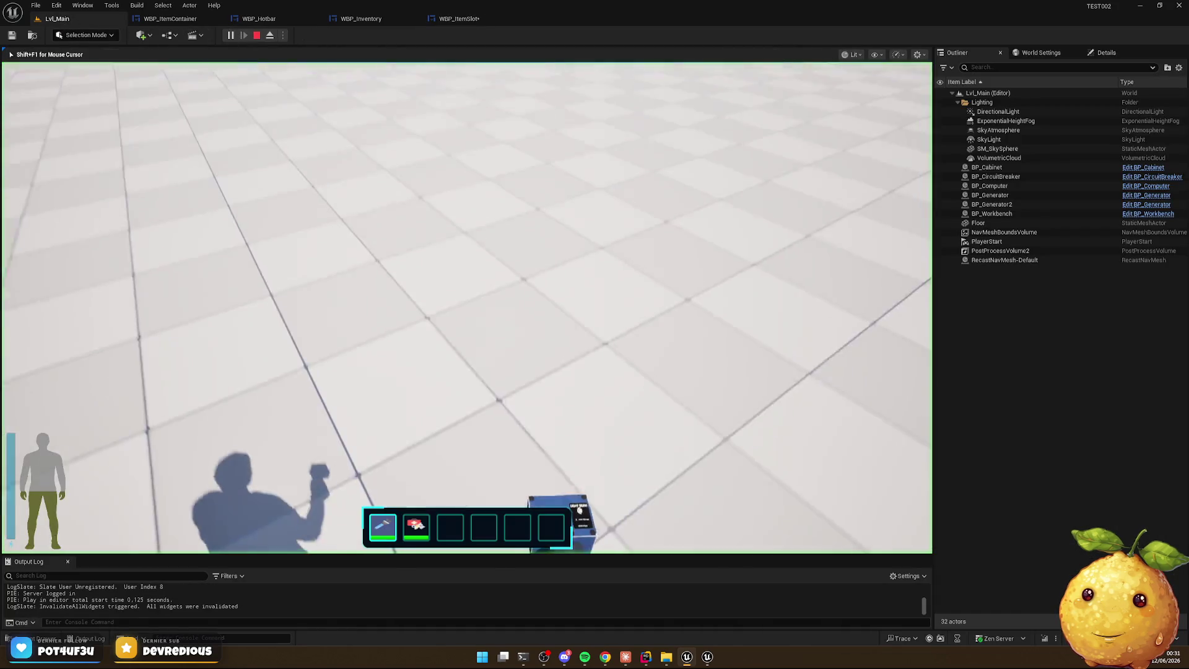
pyautogui.press('Escape')
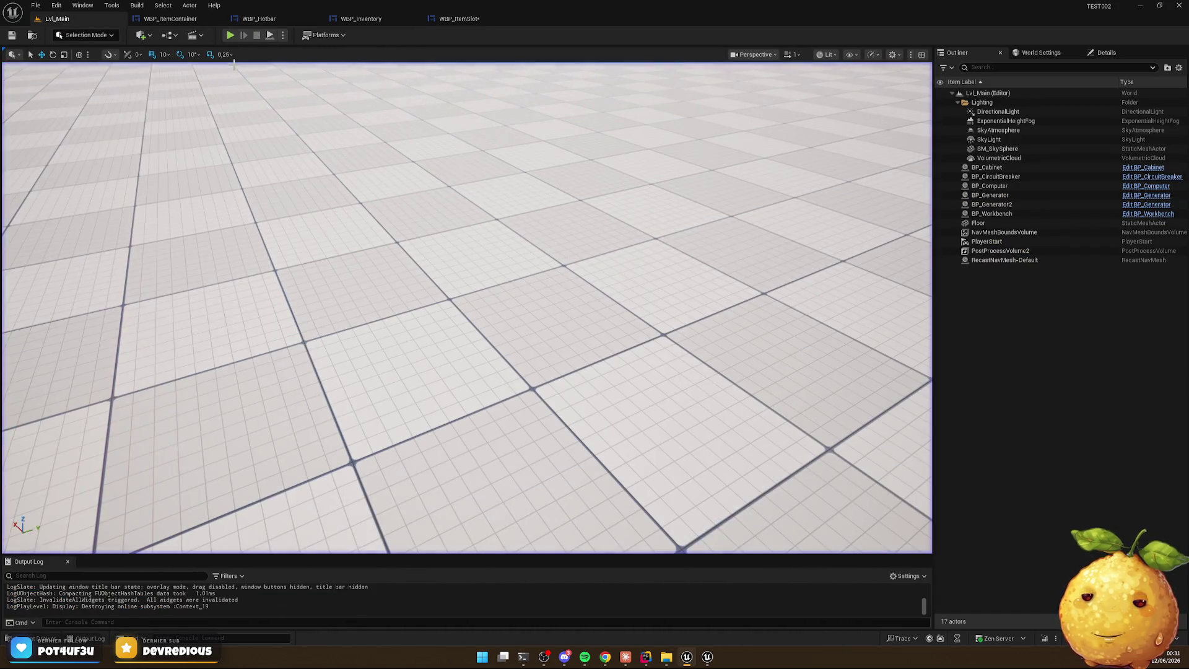
# On the WBP_ItemSlot root, set the Brush Base corner radii to 2
pyautogui.click(258, 19)
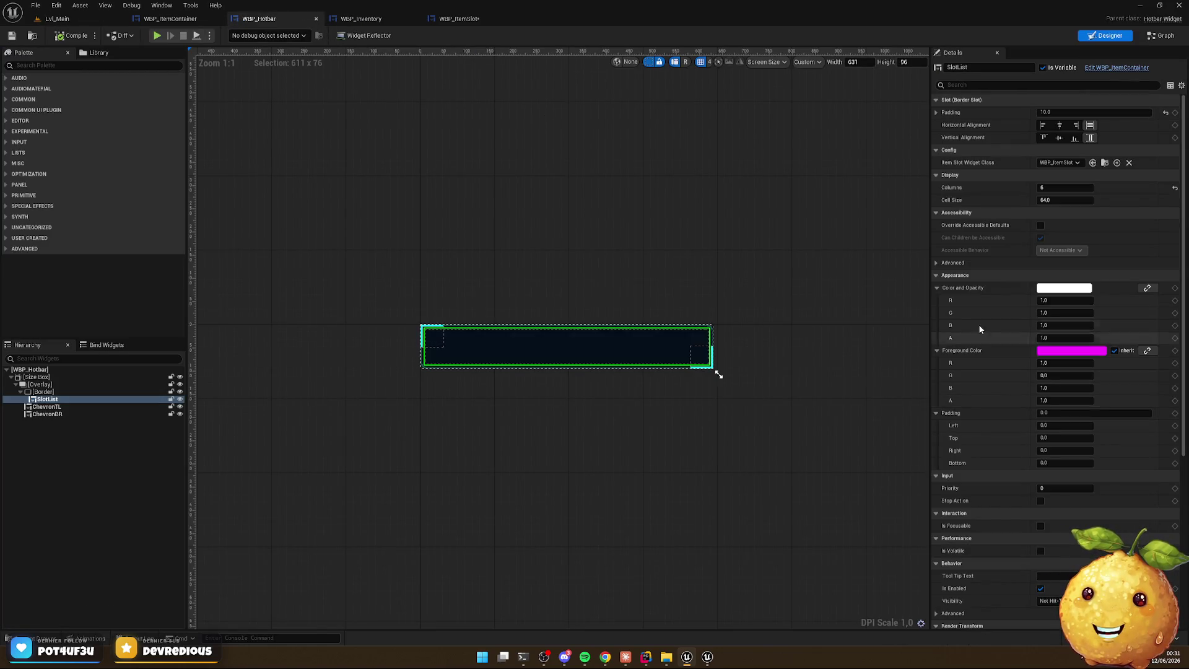
pyautogui.click(958, 84)
pyautogui.write('brushb')
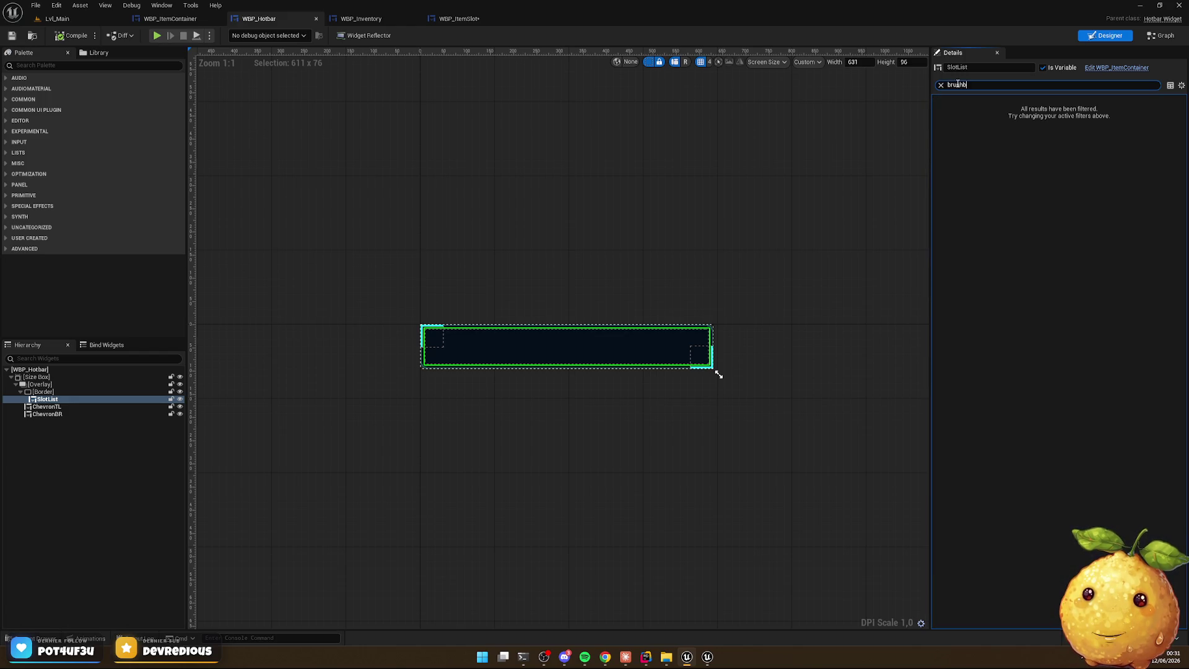
pyautogui.click(486, 20)
pyautogui.click(984, 85)
pyautogui.write('brushbas')
pyautogui.press('BackSpace')
pyautogui.press('BackSpace')
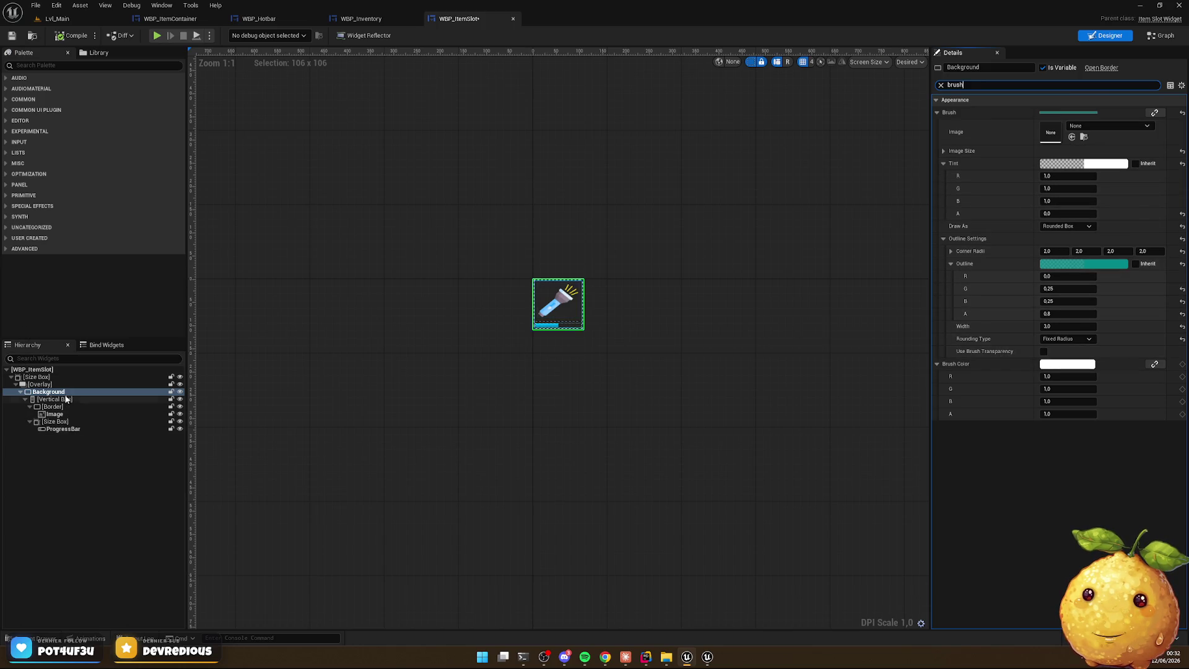
pyautogui.click(32, 369)
pyautogui.click(979, 86)
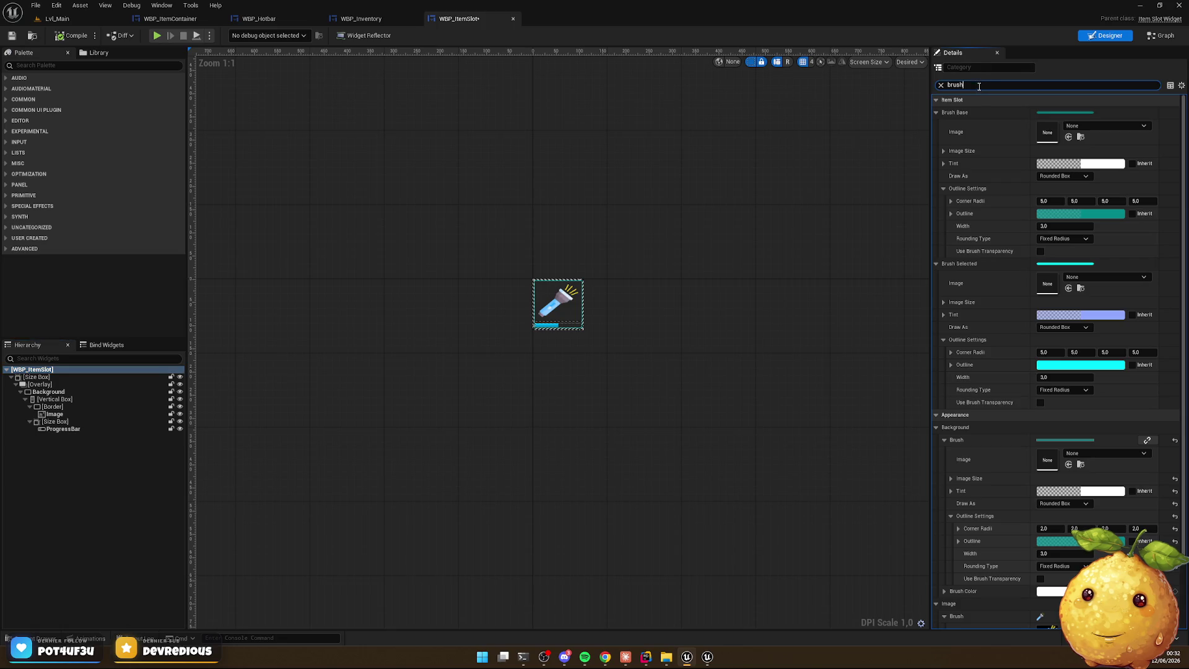
pyautogui.write('base')
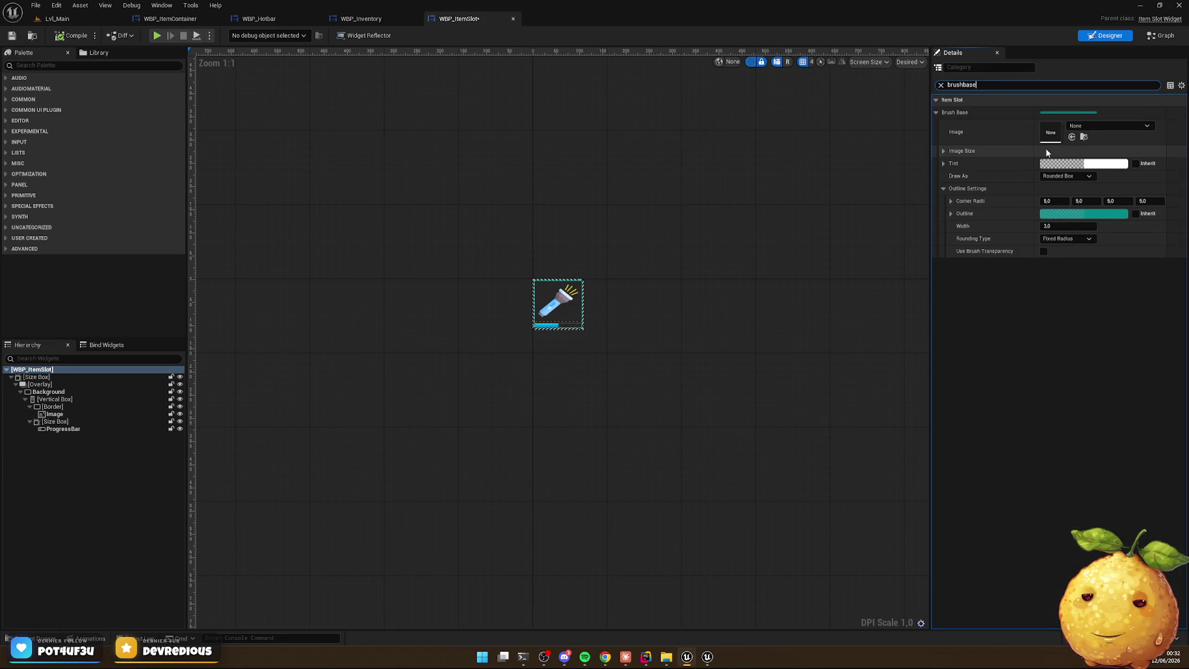
pyautogui.click(1054, 200)
pyautogui.press('Tab')
pyautogui.write('2')
pyautogui.press('Tab')
pyautogui.write('2')
pyautogui.press('Tab')
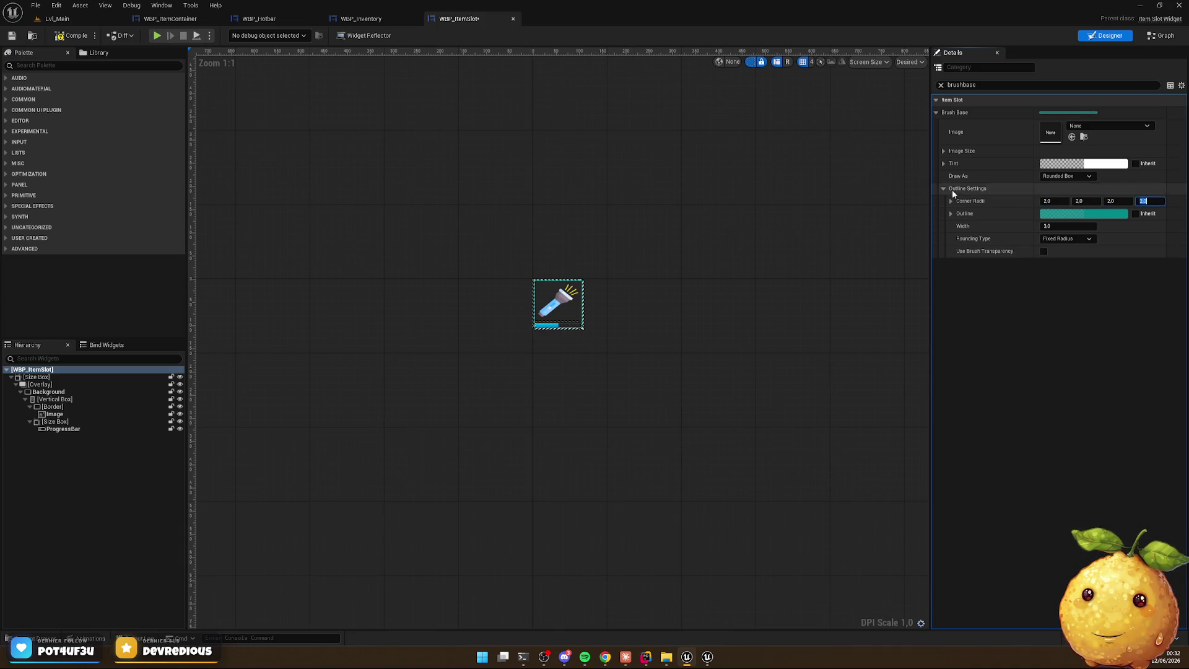
# Set all four Brush Selected corner radii to 2, then return to Lvl_Main
pyautogui.click(966, 85)
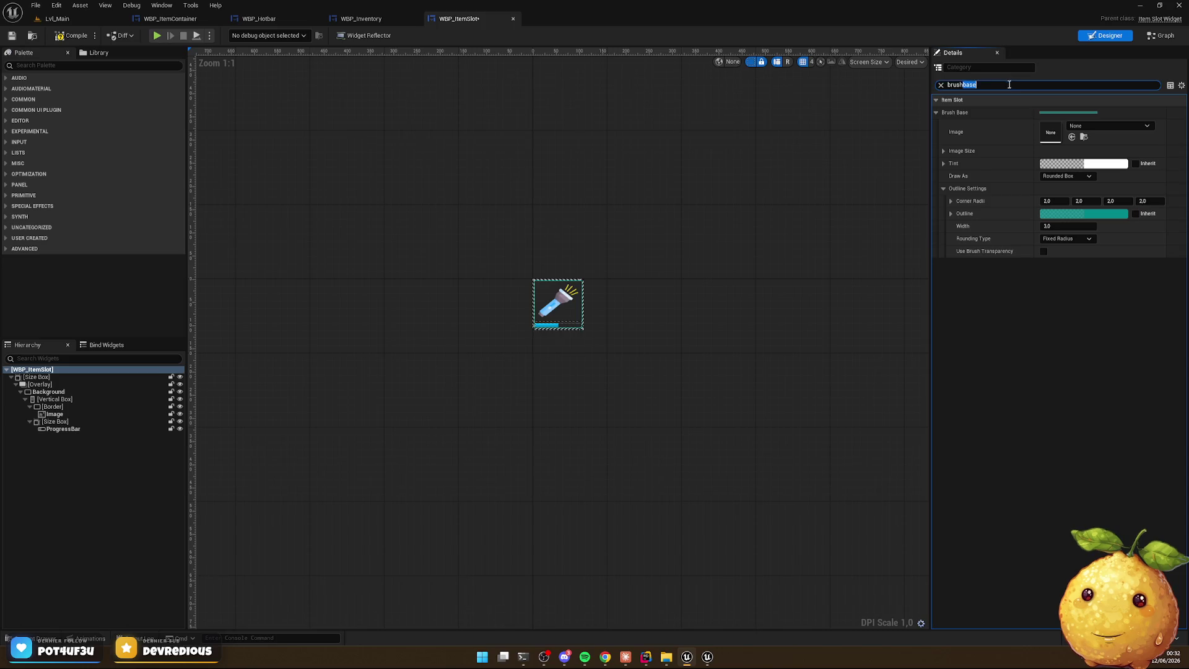
pyautogui.write('brushs')
pyautogui.click(1052, 201)
pyautogui.write('2')
pyautogui.press('Tab')
pyautogui.write('2')
pyautogui.press('Tab')
pyautogui.write('2')
pyautogui.press('Tab')
pyautogui.write('2')
pyautogui.press('Return')
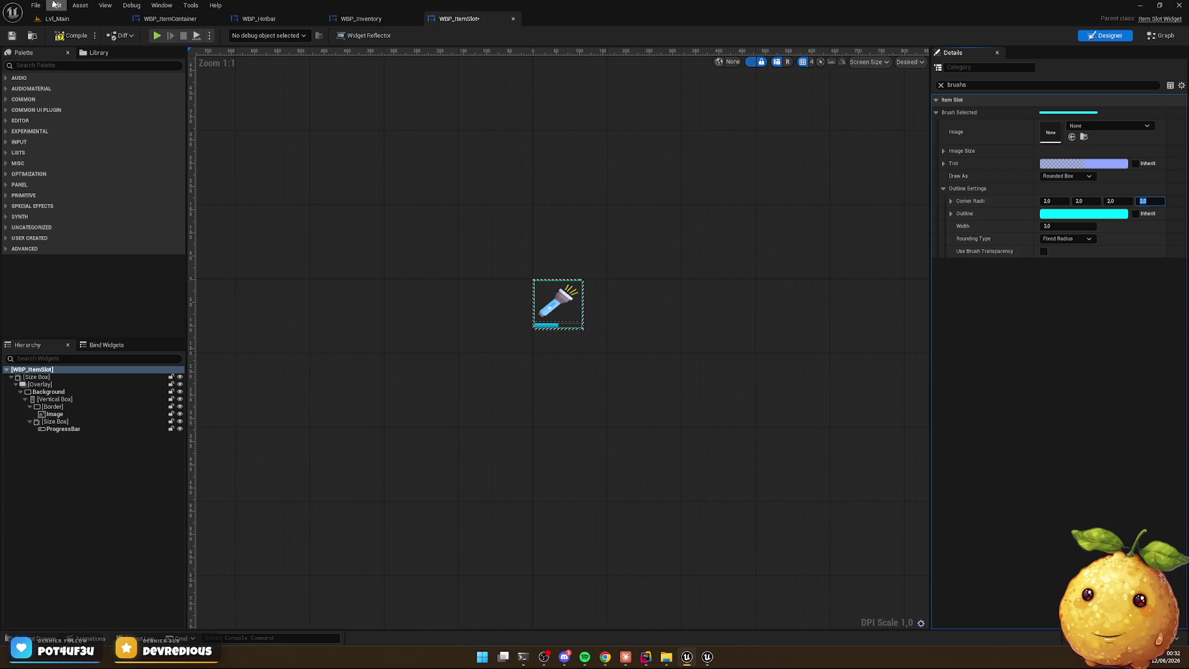
pyautogui.click(78, 18)
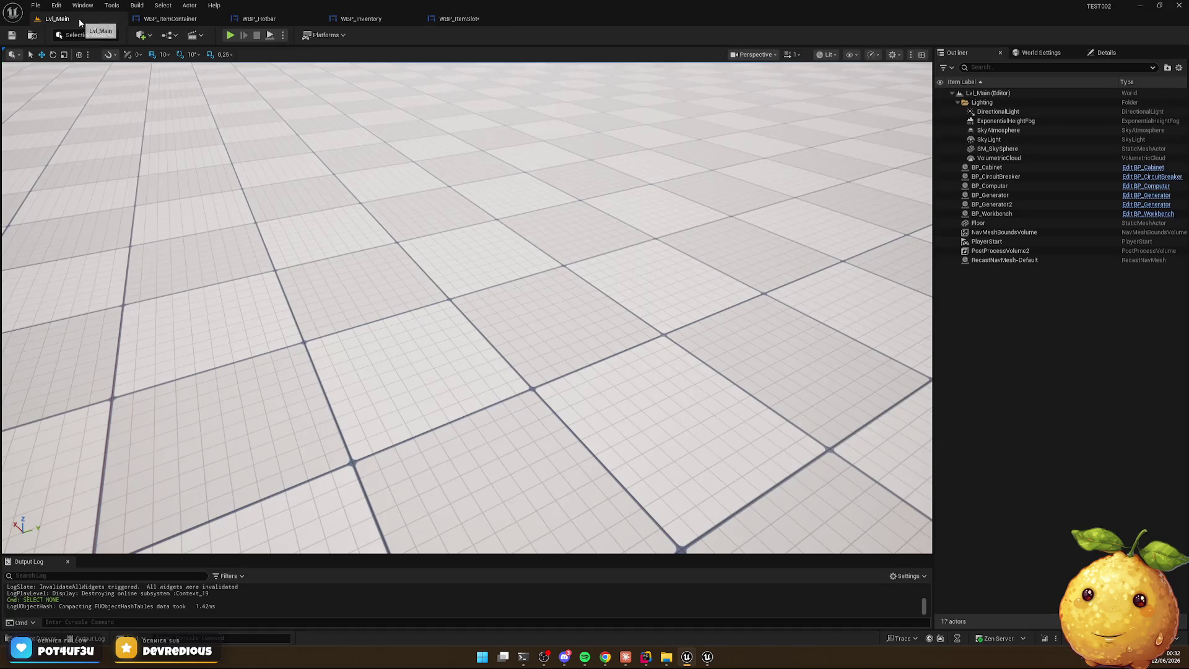
# Play-test the level and select hotbar slot 1 to check the new corners
pyautogui.click(230, 36)
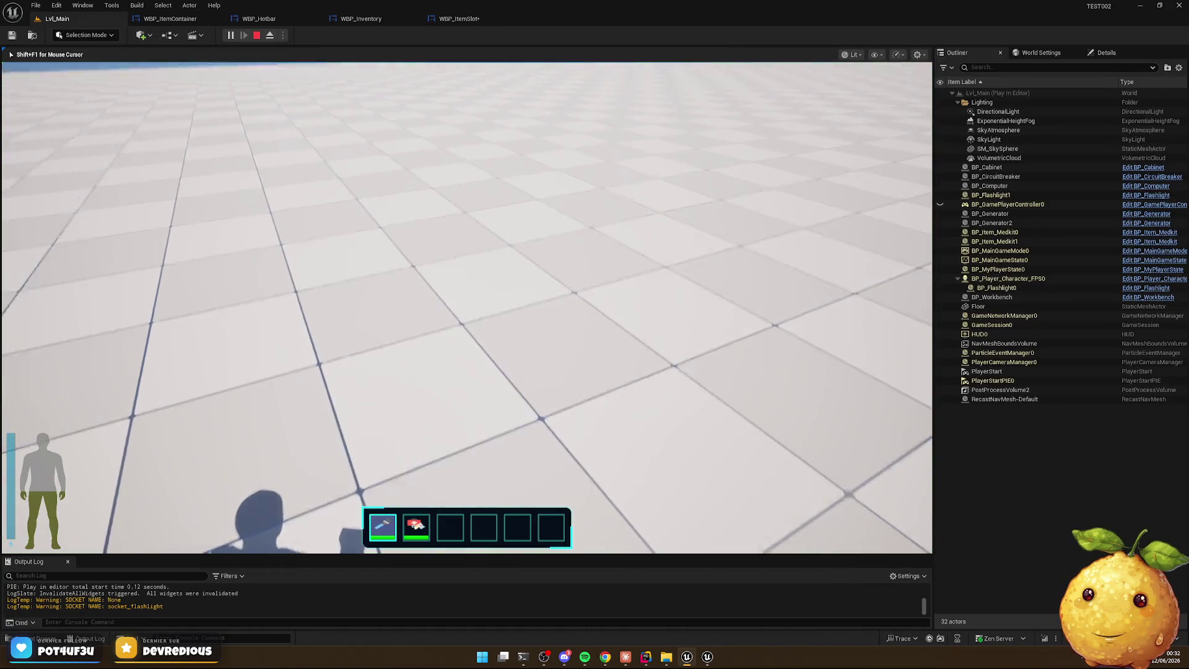
pyautogui.press('1')
pyautogui.press('Escape')
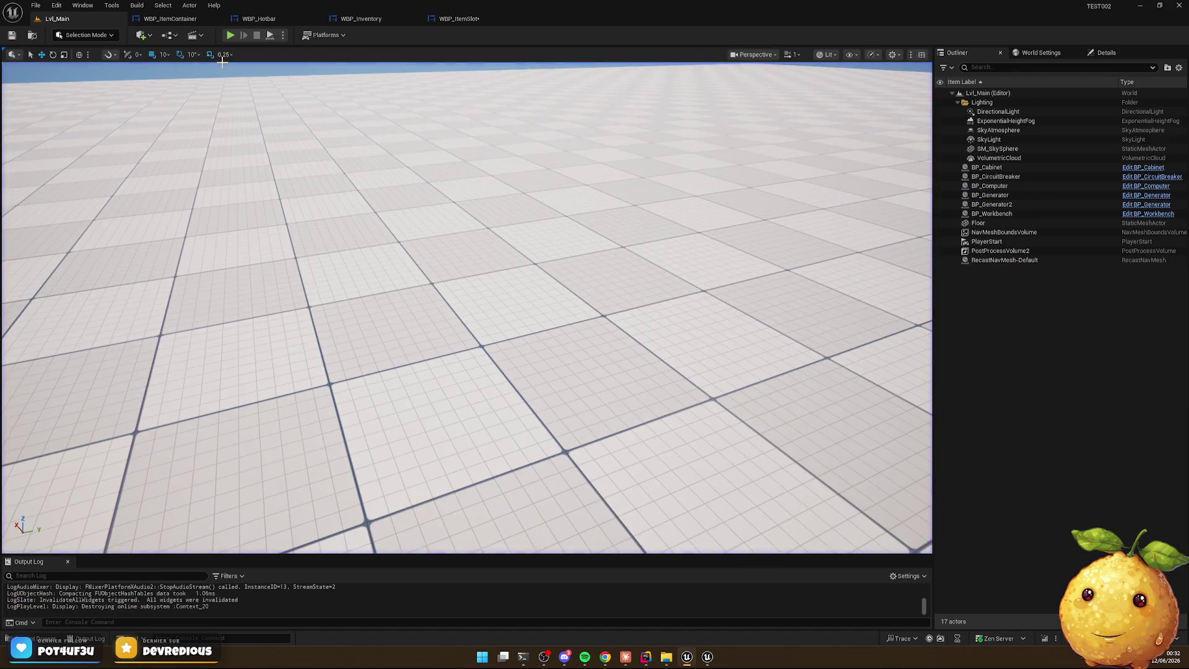
# Restore Brush Selected and Brush Base corner radii to 5, with Brush Selected outline width 1
pyautogui.click(449, 19)
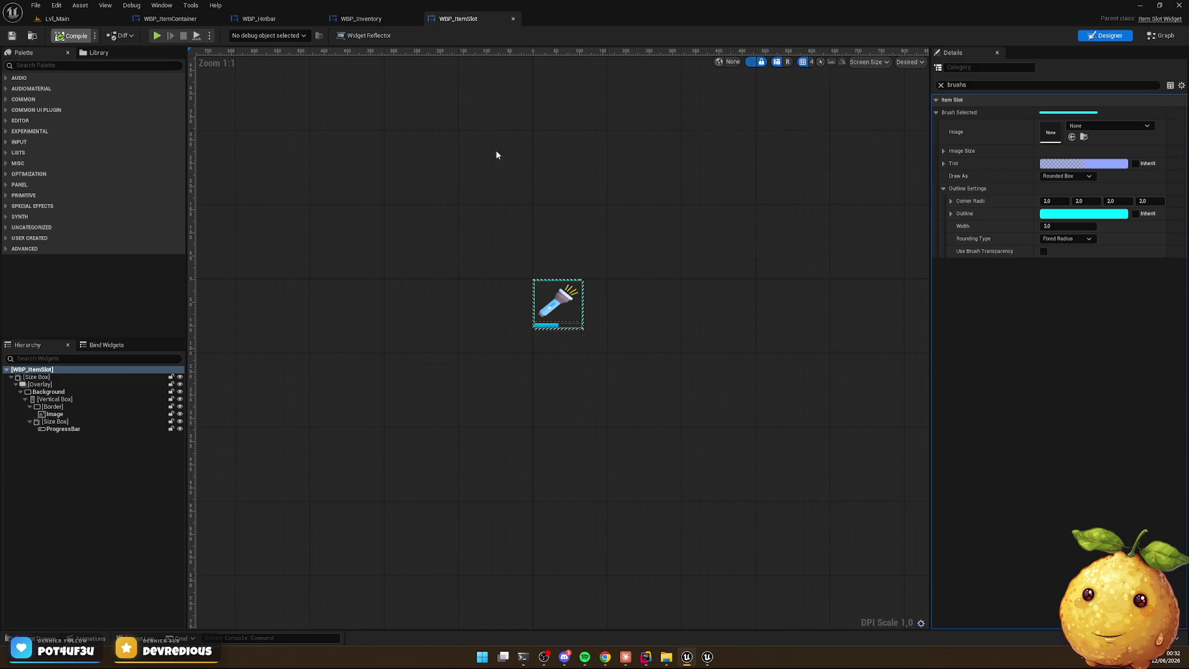
pyautogui.click(1051, 200)
pyautogui.write('5')
pyautogui.press('Tab')
pyautogui.write('5')
pyautogui.press('Tab')
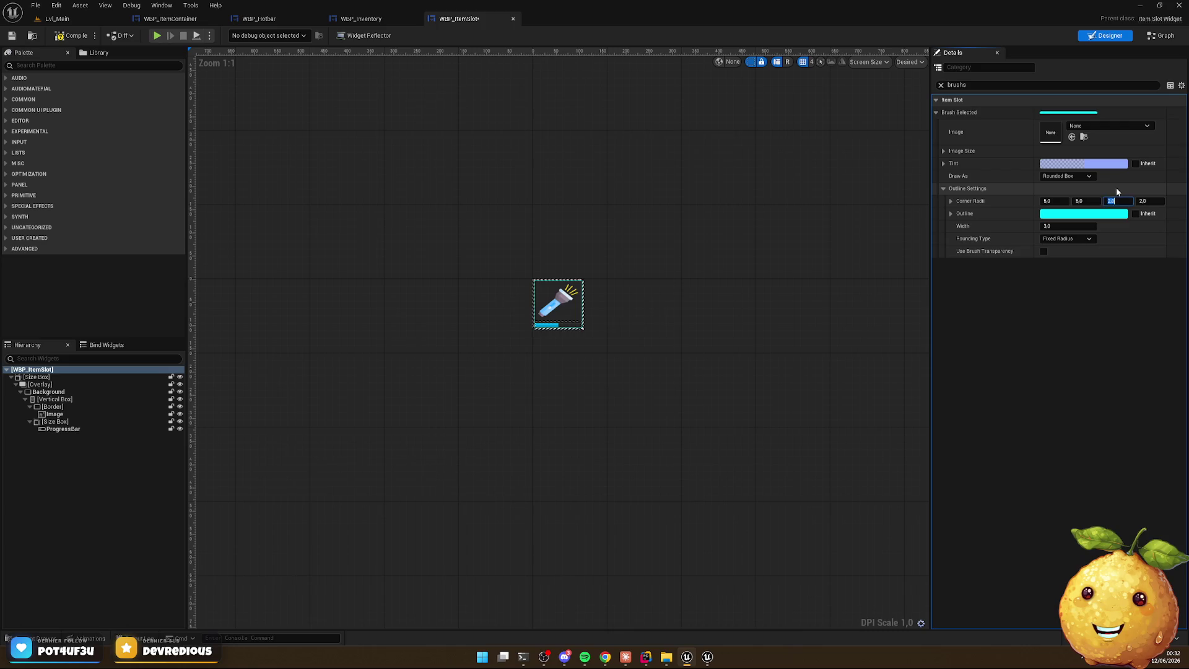
pyautogui.press('Tab')
pyautogui.press('Tab')
pyautogui.hotkey('shift', 'Tab')
pyautogui.write('1')
pyautogui.click(966, 85)
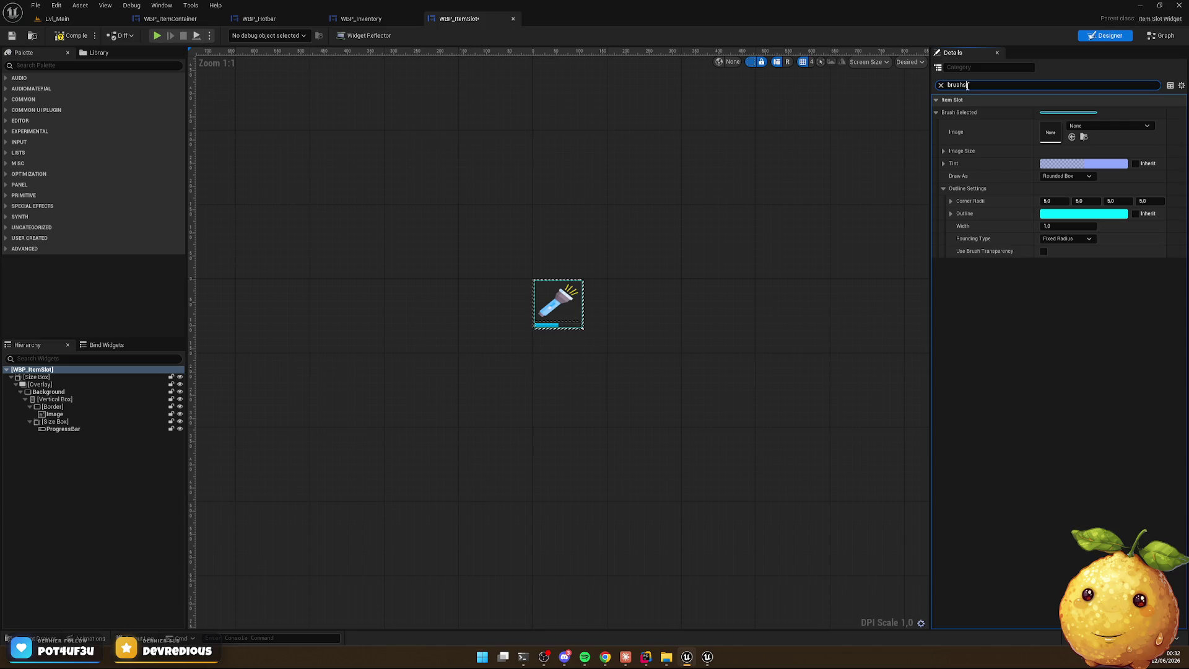
pyautogui.write('brushb')
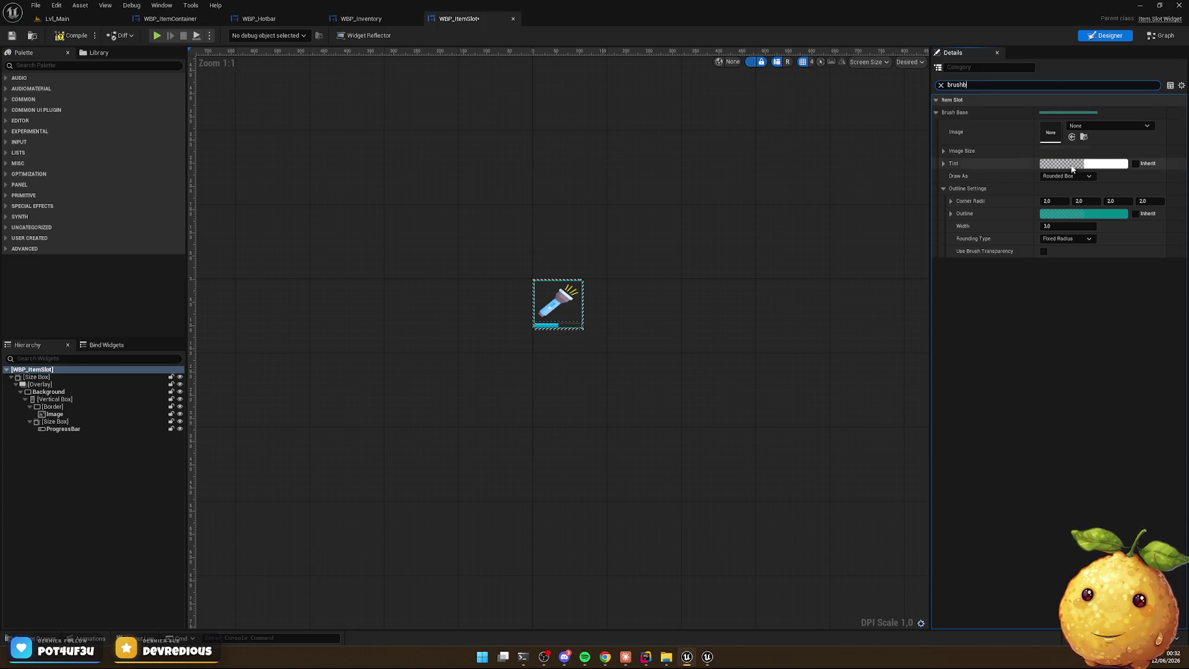
pyautogui.click(1057, 202)
pyautogui.write('5\t5\t5\t5')
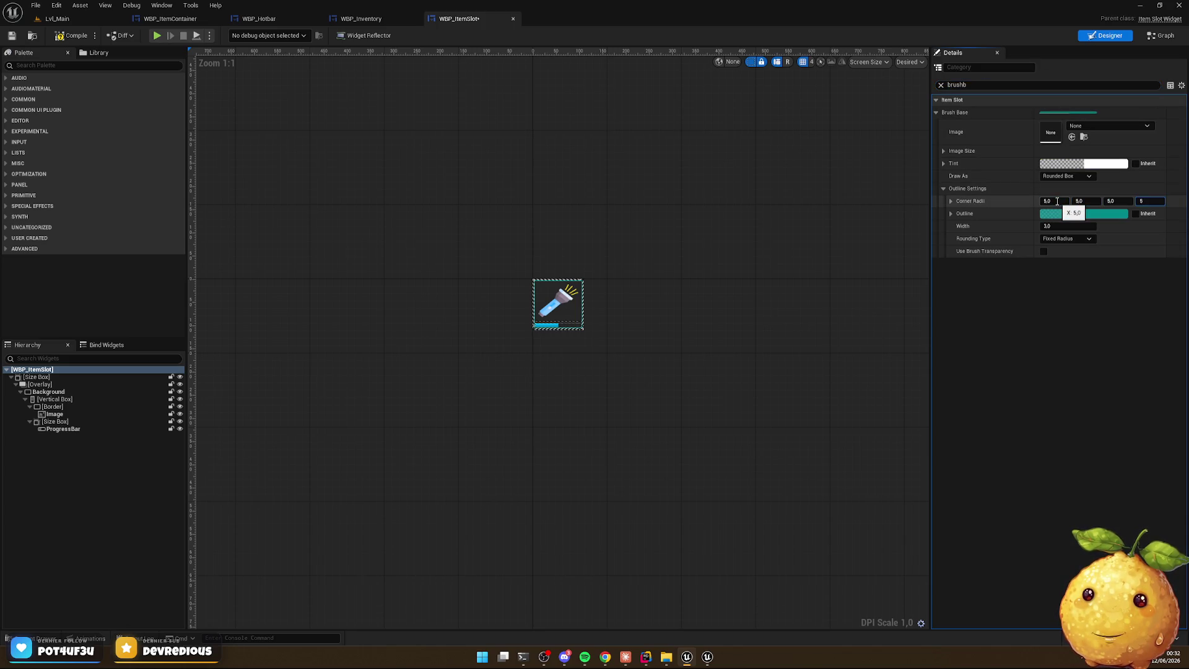
pyautogui.hotkey('shift', 'Tab')
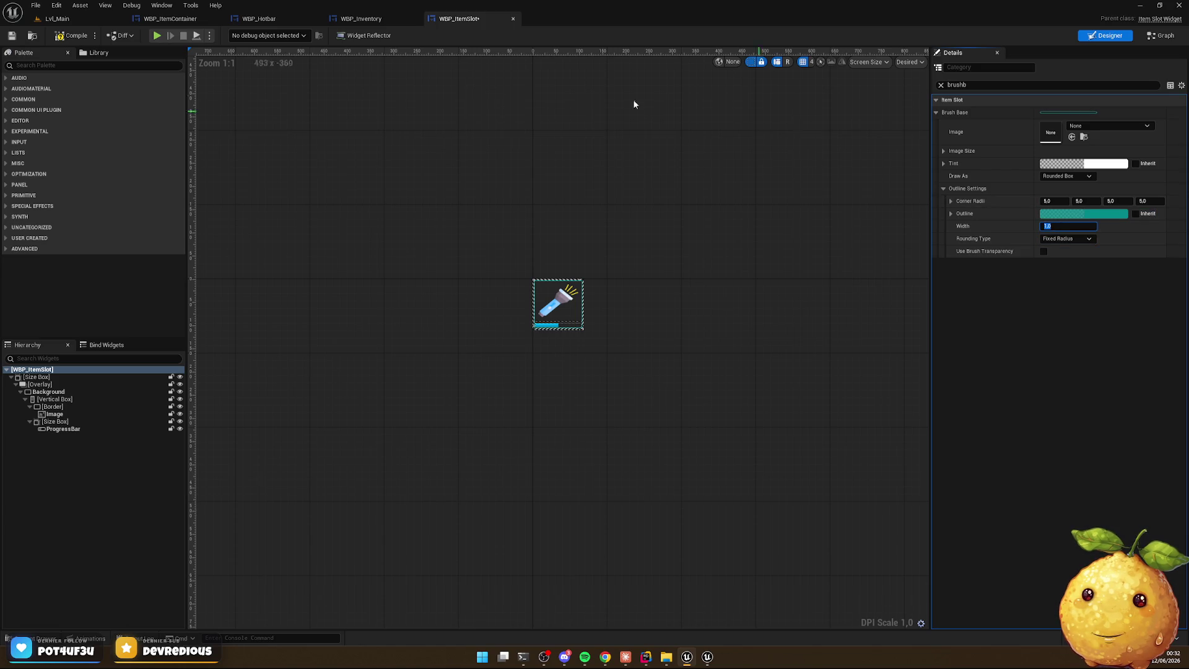
# Compile, play-test while switching between hotbar slots 1 and 2, then open WBP_Hotbar
pyautogui.click(73, 35)
pyautogui.click(70, 20)
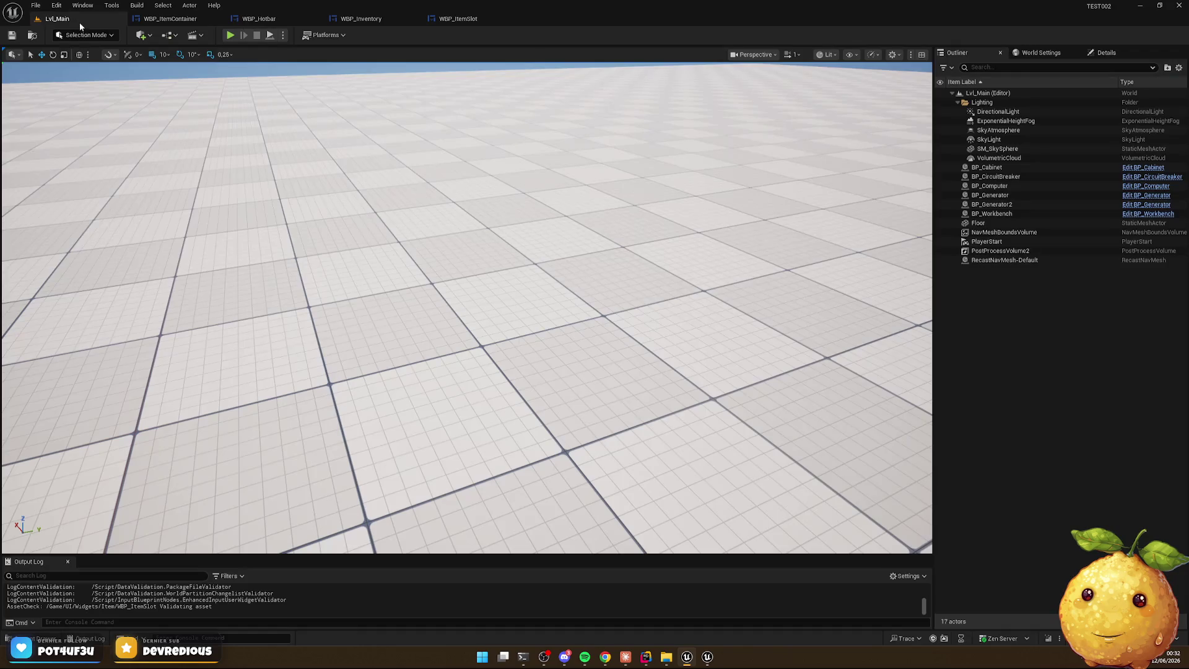
pyautogui.click(230, 35)
pyautogui.press('2')
pyautogui.press('1')
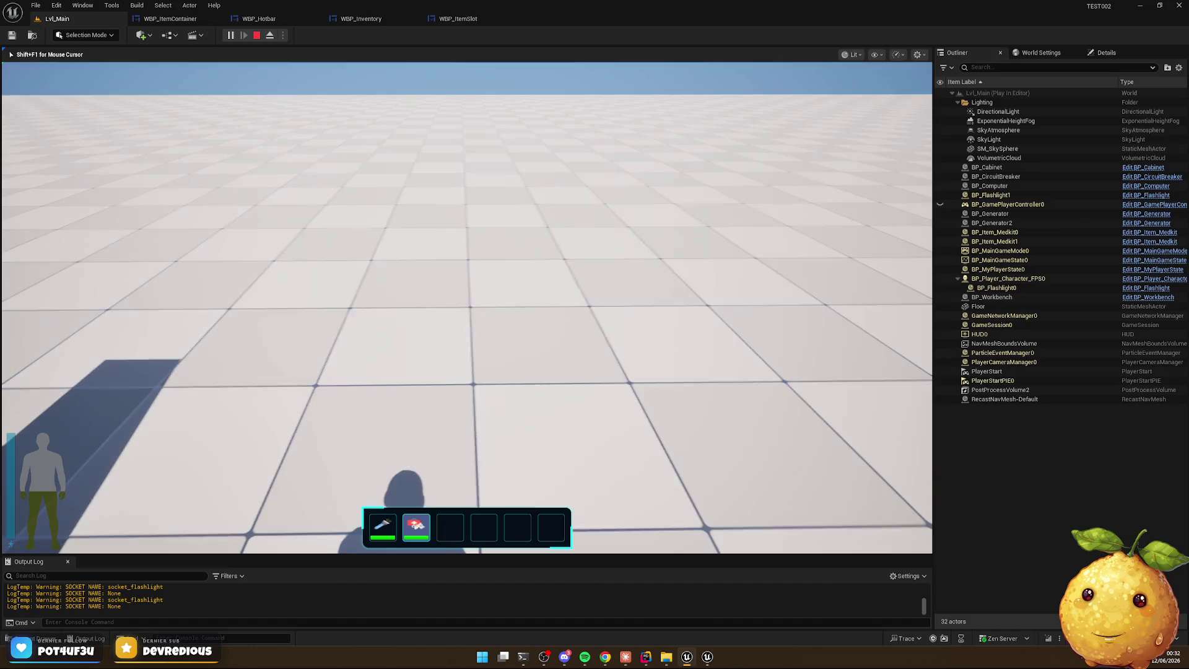
pyautogui.press('2')
pyautogui.press('1')
pyautogui.moveTo(467, 307)
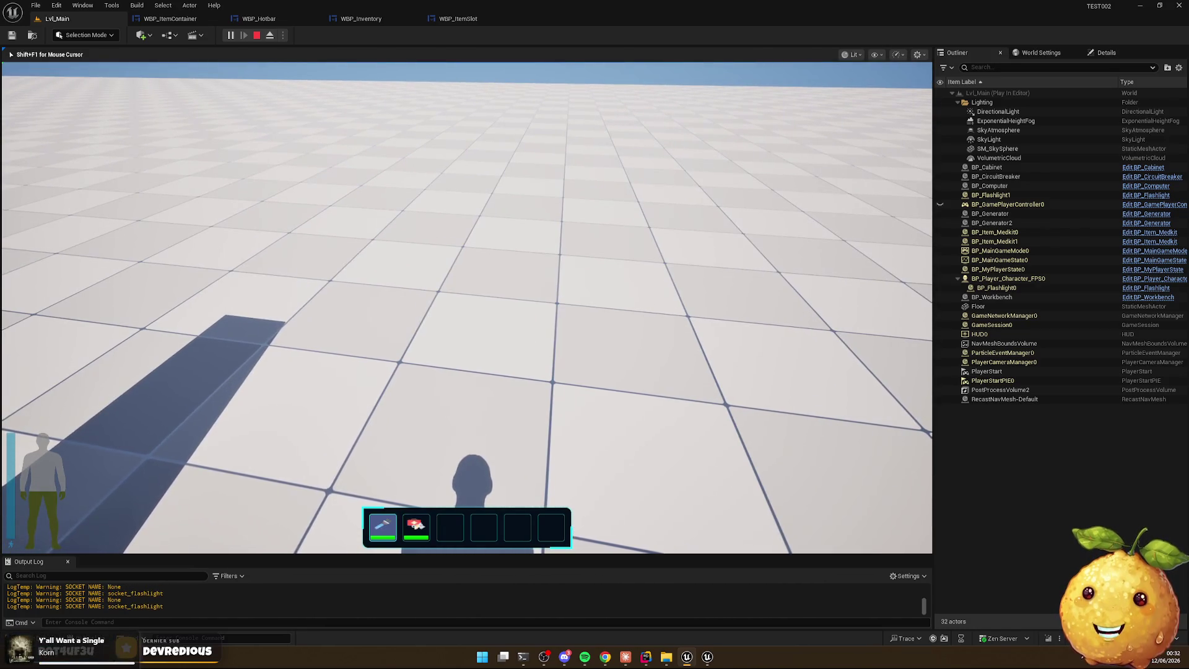
pyautogui.press('Escape')
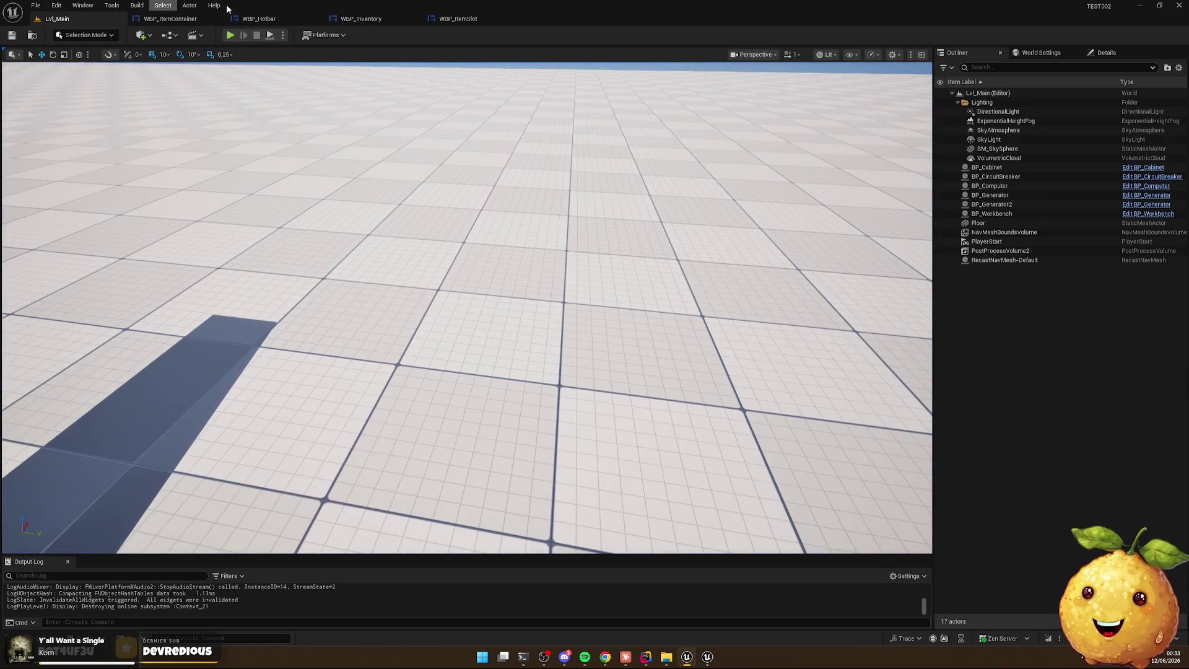
pyautogui.click(251, 18)
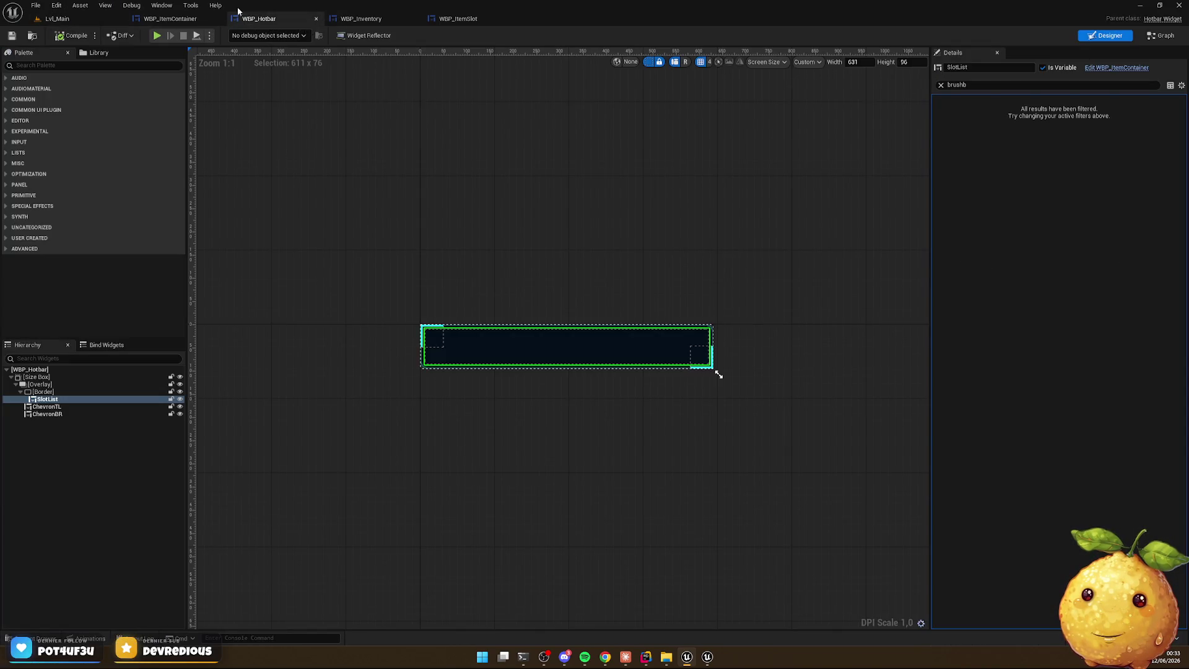
# In WBP_ItemSlot, move the progress bar's Size Box from the Vertical Box into the Overlay
pyautogui.click(458, 19)
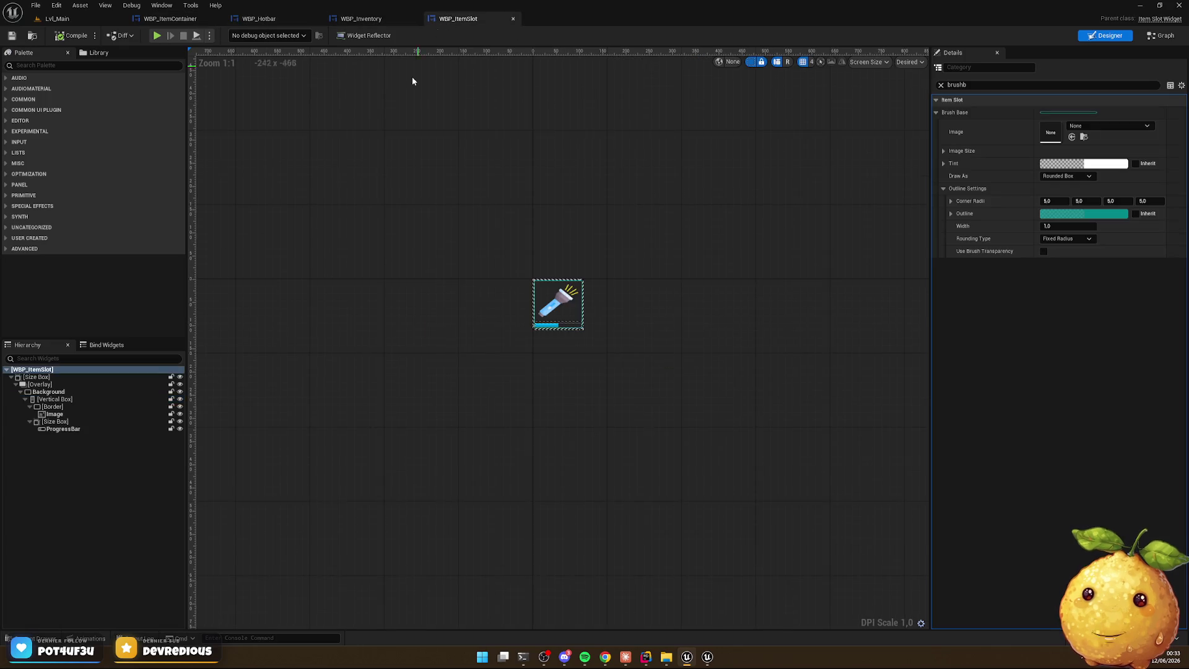
pyautogui.click(57, 385)
pyautogui.click(56, 393)
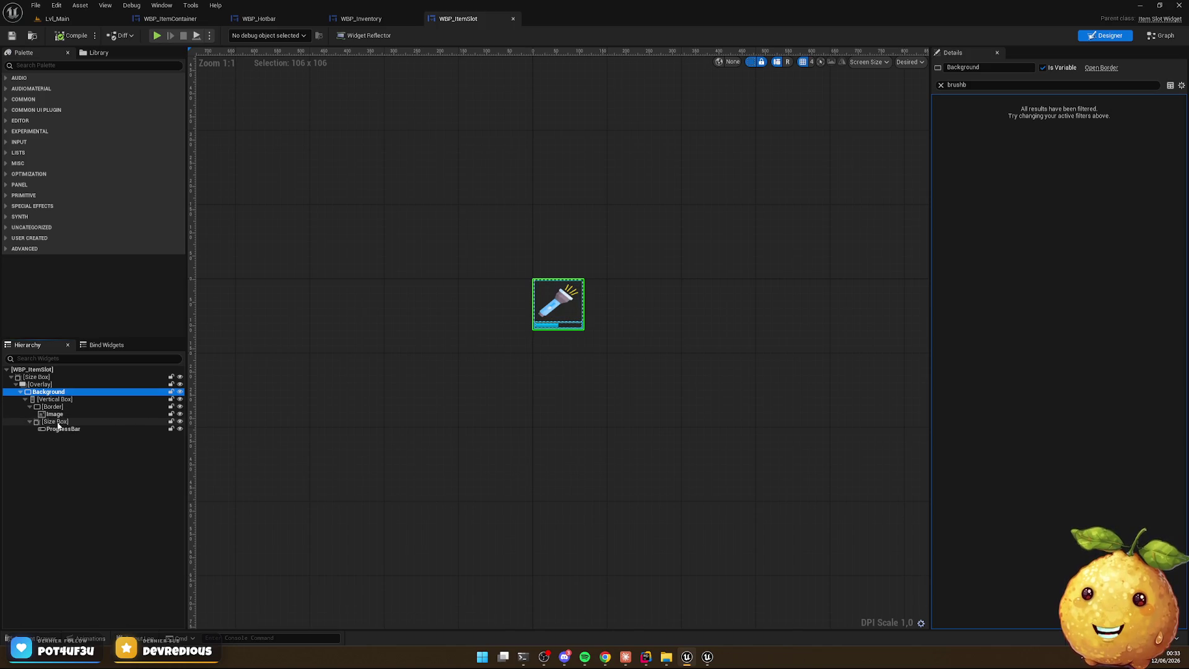
pyautogui.moveTo(55, 423); pyautogui.dragTo(44, 385)
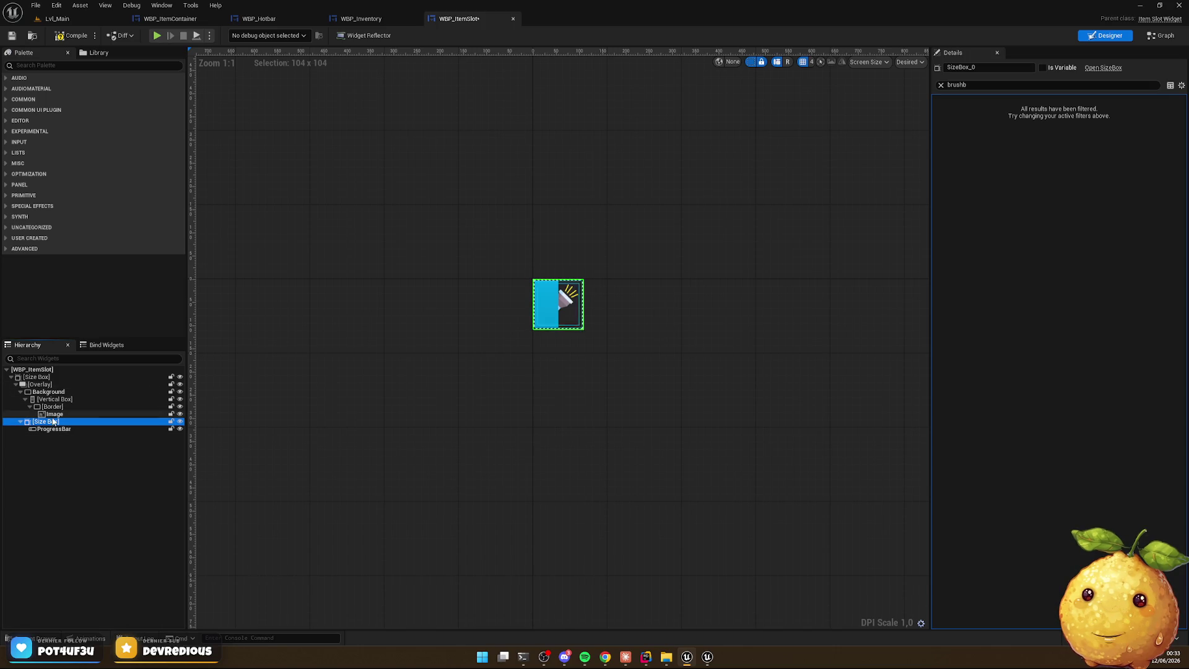
pyautogui.click(53, 423)
# Clear the property filter, expand all Details categories, and set the Size Box's Vertical Alignment to Bottom
pyautogui.doubleClick(971, 85)
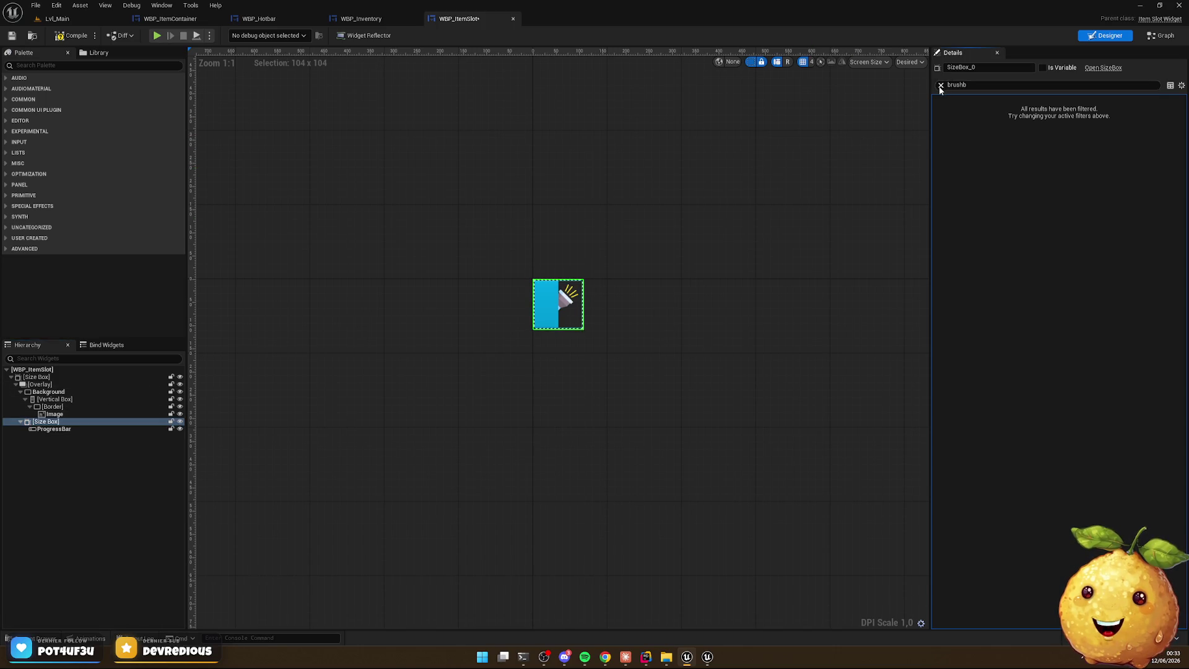
pyautogui.press('BackSpace')
pyautogui.click(1179, 88)
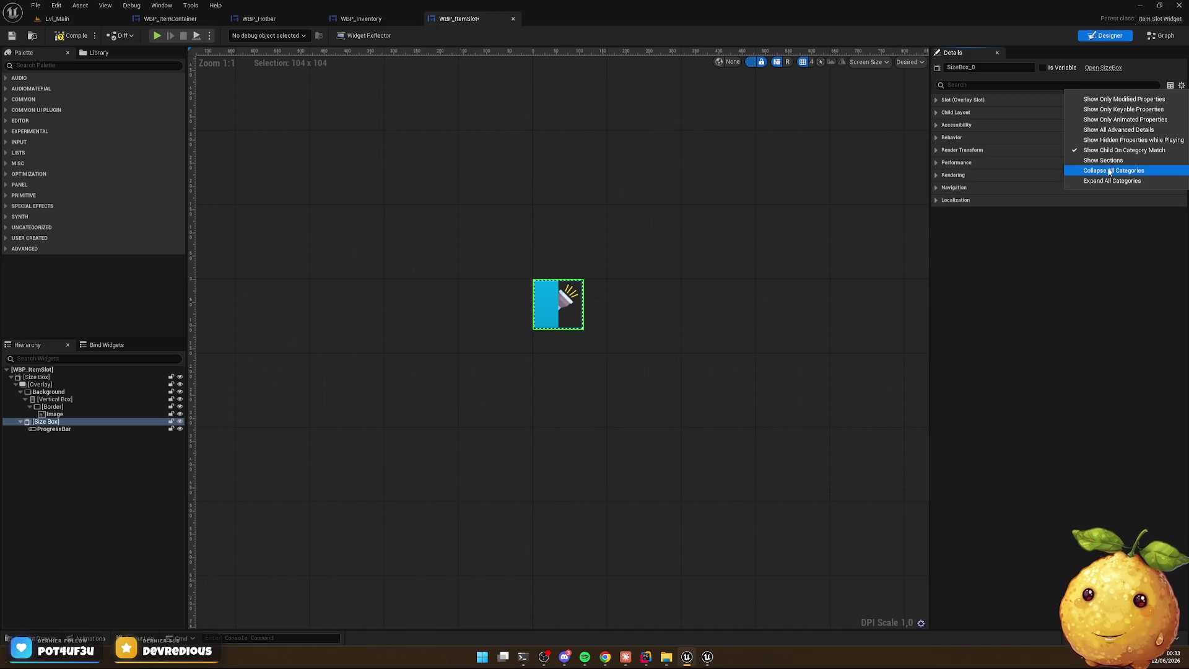
pyautogui.click(1115, 164)
pyautogui.click(1078, 139)
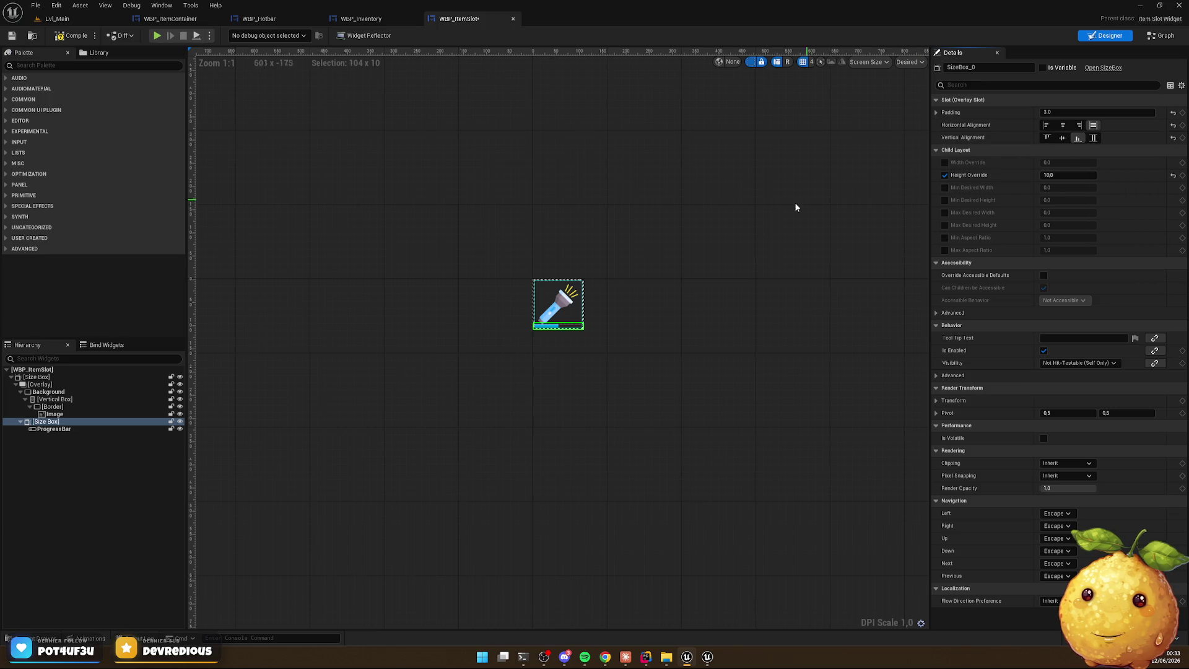
# Select the Border around the item image in the hierarchy
pyautogui.click(557, 303)
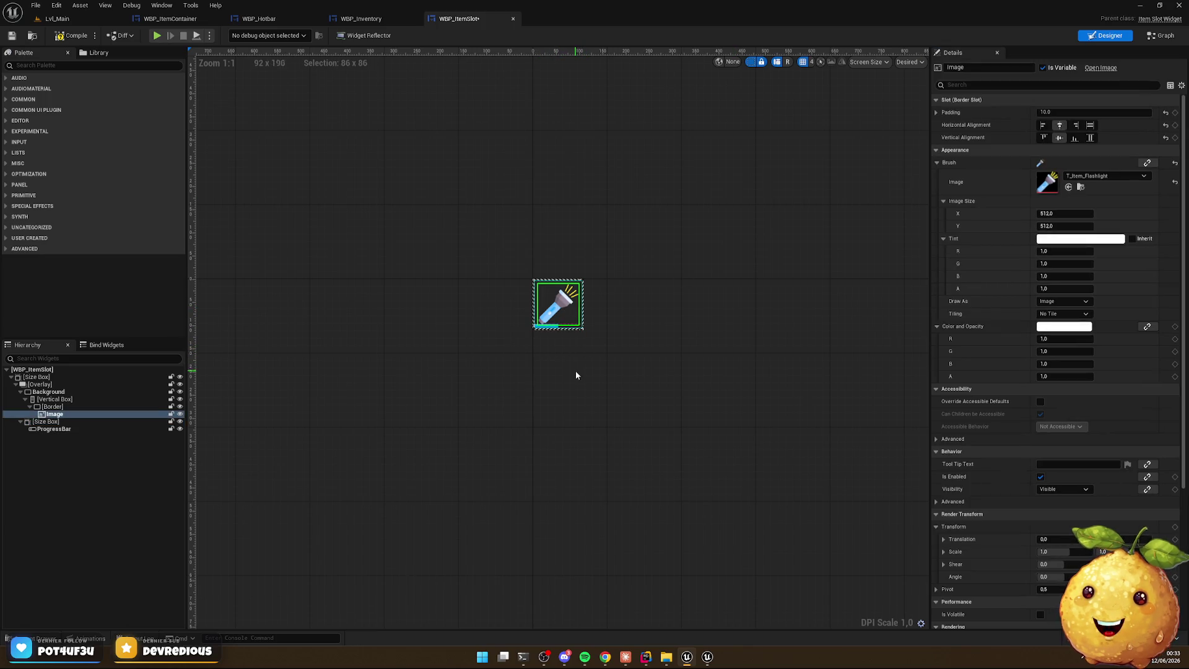
pyautogui.click(56, 400)
pyautogui.click(49, 392)
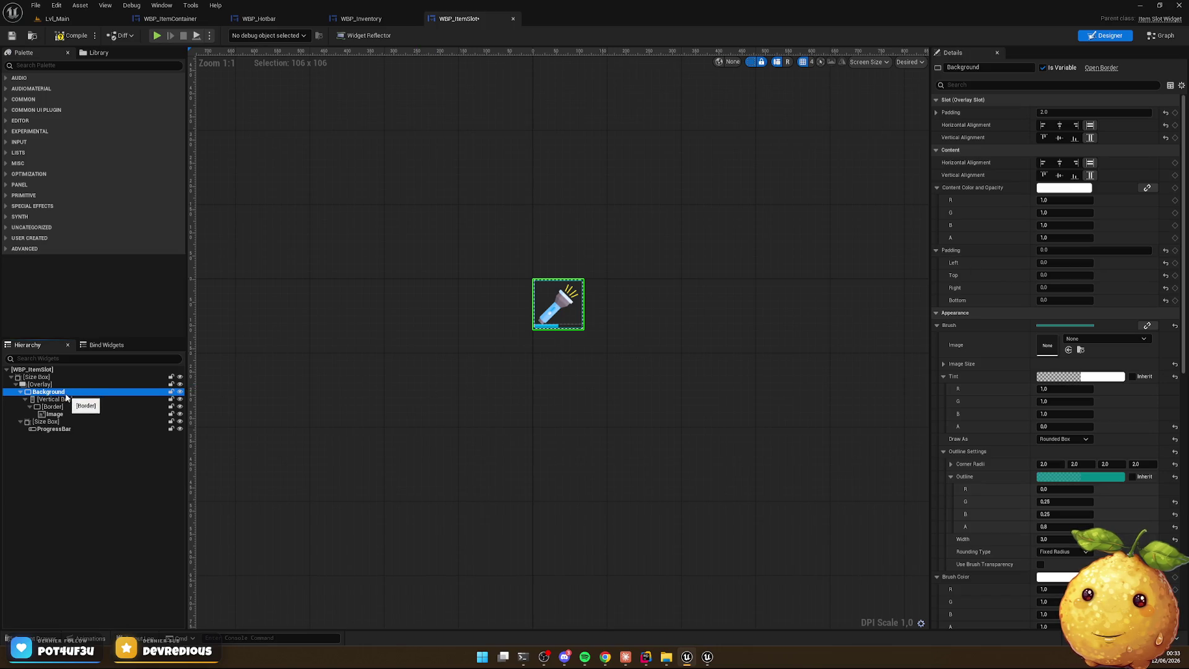
pyautogui.click(53, 407)
# Begin entering Border_0's padding values, first trying 10 for the sides
pyautogui.click(1079, 263)
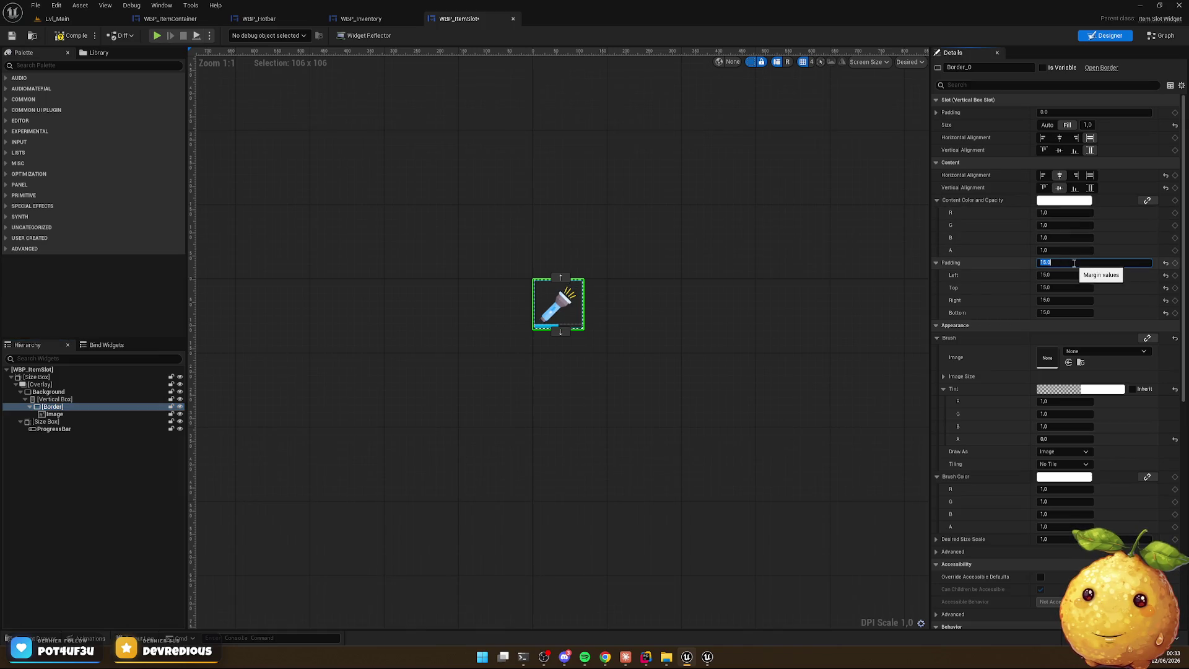
pyautogui.write('20')
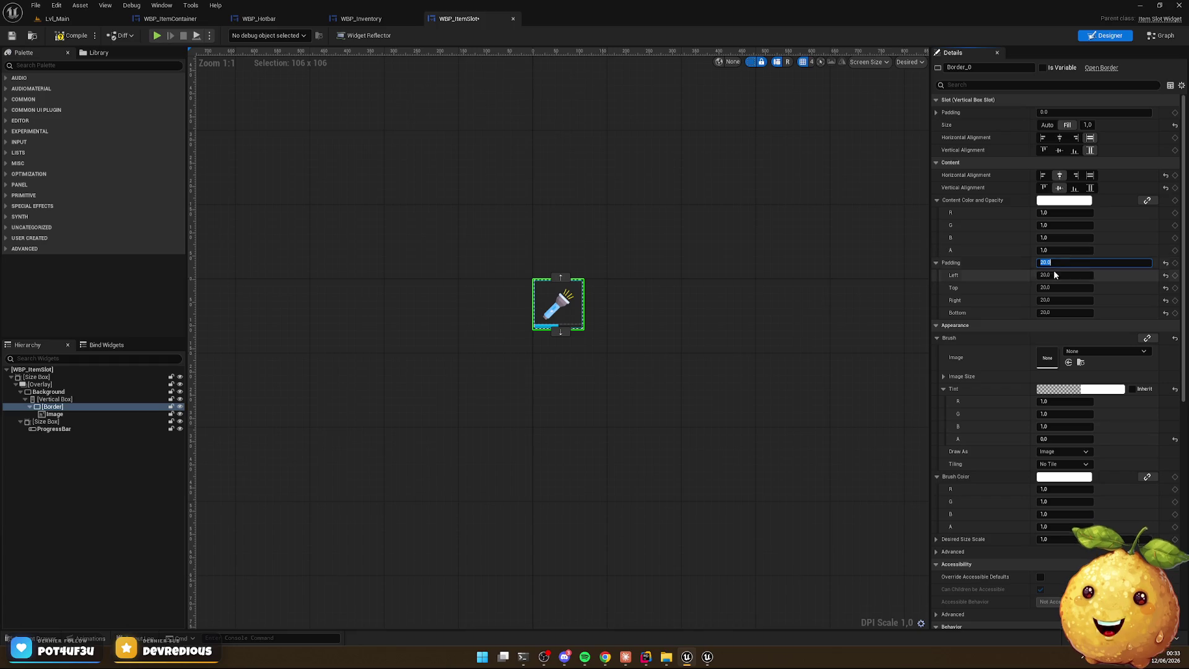
pyautogui.press('Tab')
pyautogui.press('Tab')
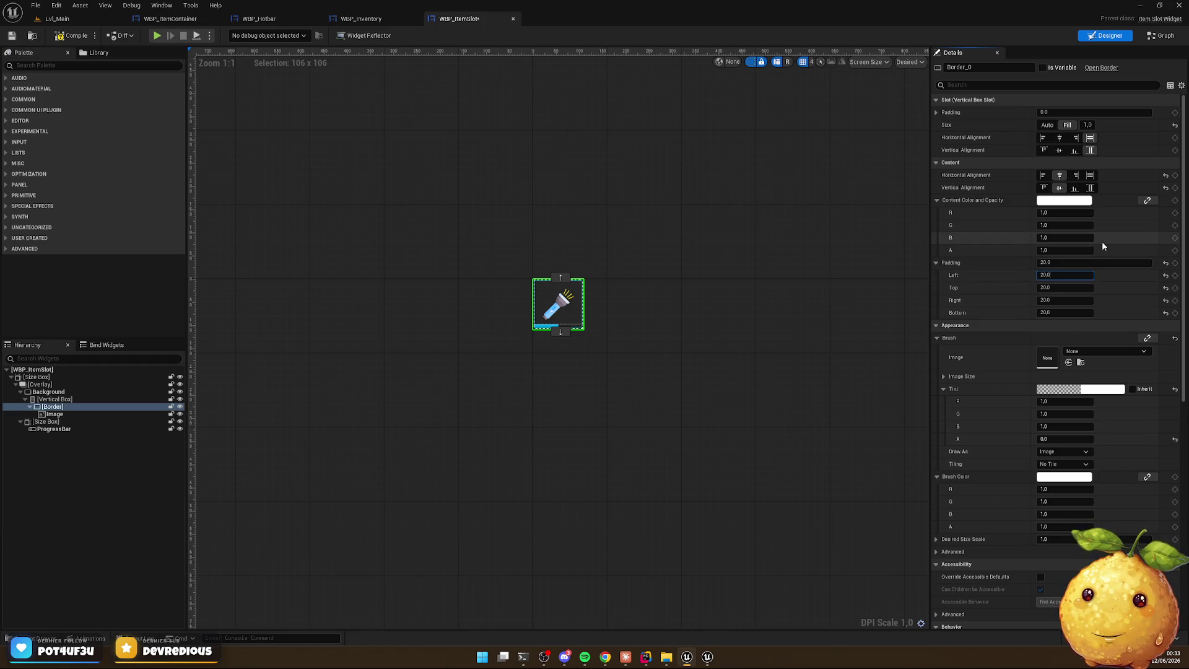
pyautogui.hotkey('shift', 'Tab')
pyautogui.write('10')
pyautogui.press('Tab')
pyautogui.write('10')
pyautogui.press('Tab')
pyautogui.write('10')
pyautogui.press('Tab')
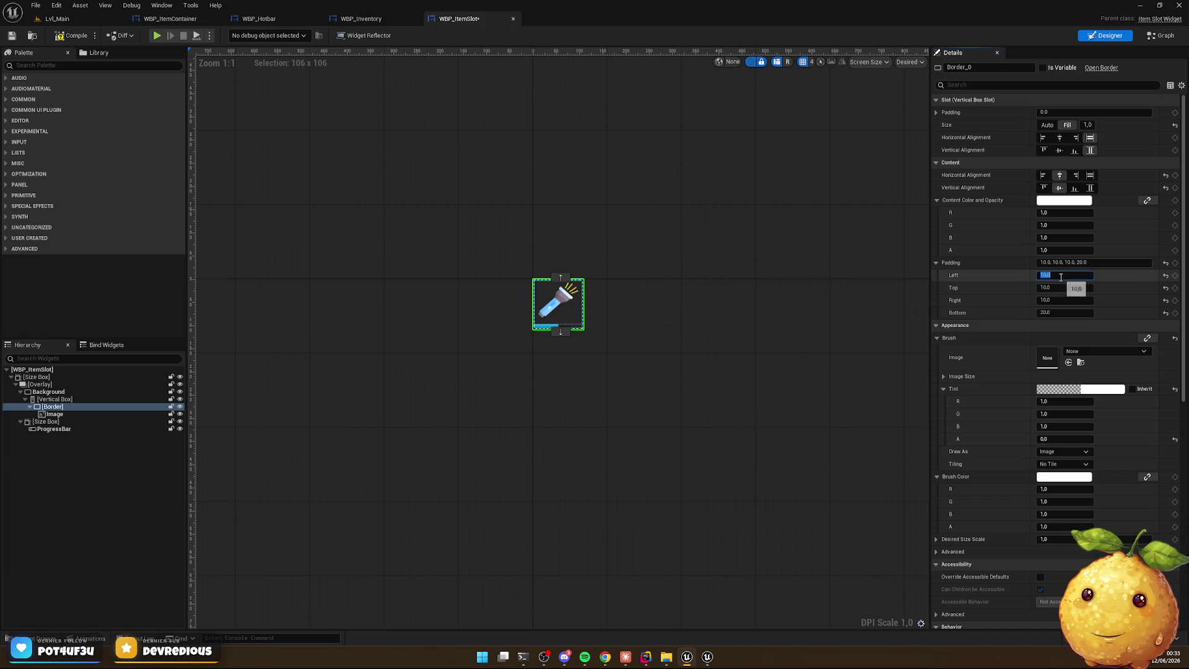
# Set Border_0's padding to Left 15, Top 15, Right 15, Bottom 20, then return to Lvl_Main
pyautogui.write('5')
pyautogui.press('Tab')
pyautogui.write('15')
pyautogui.press('Tab')
pyautogui.write('15')
pyautogui.press('Return')
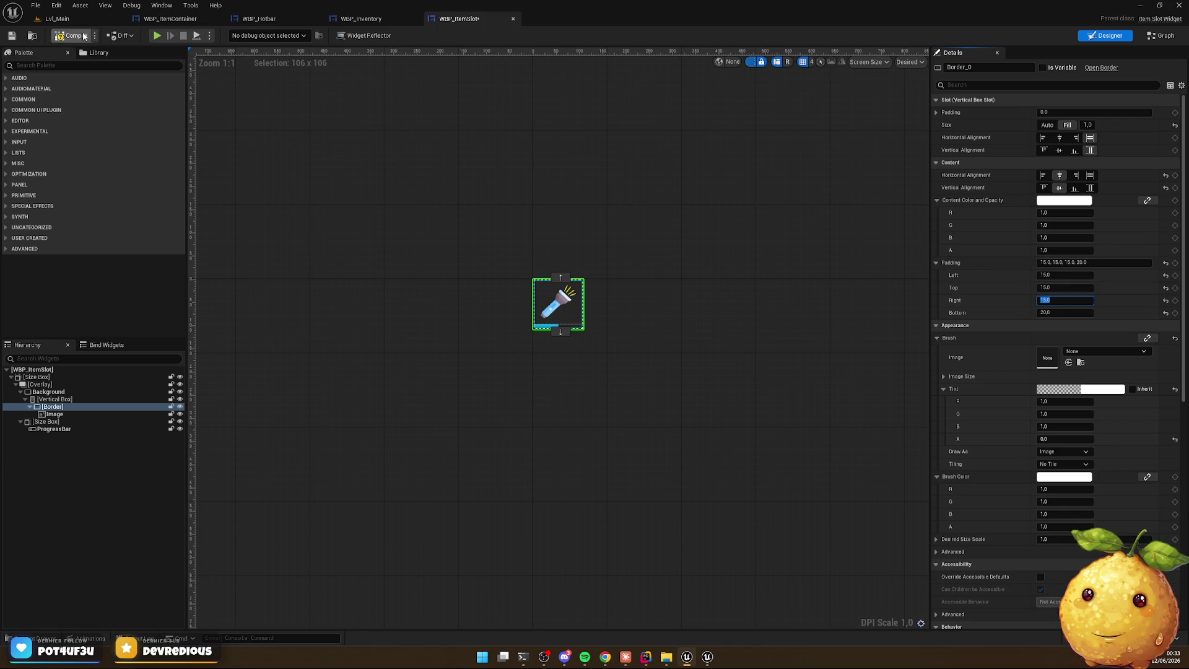
pyautogui.click(57, 19)
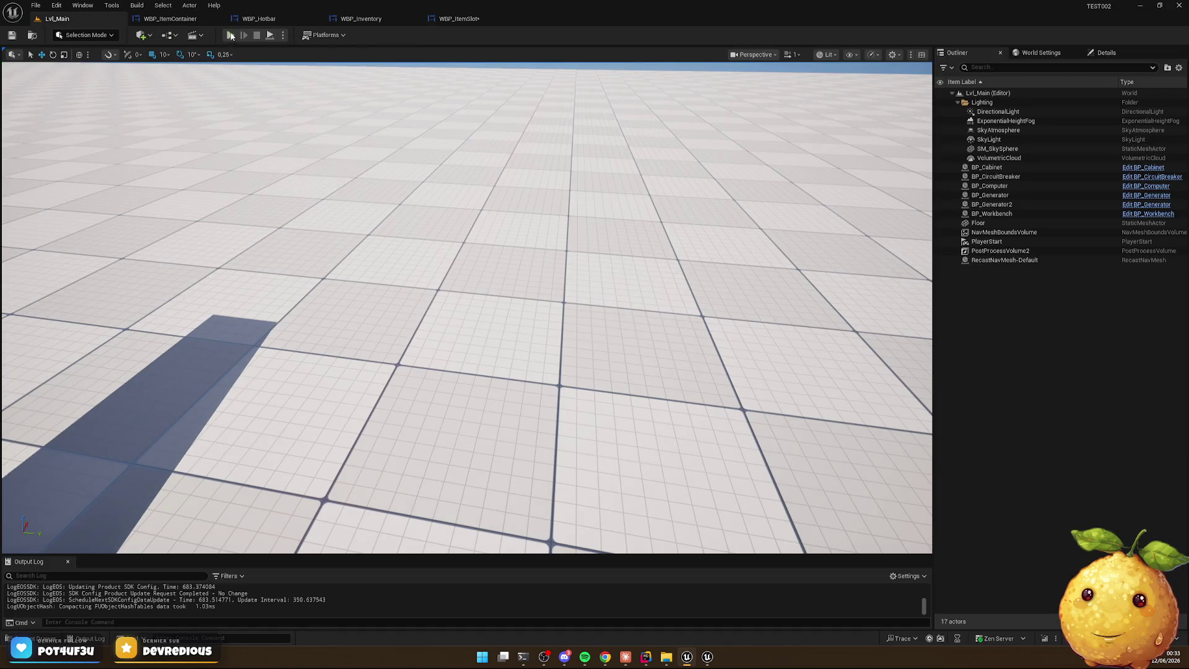
# Play-test the level: switch hotbar slots 1 and 2, toggle the inventory, stop, then reopen WBP_Inventory
pyautogui.click(231, 35)
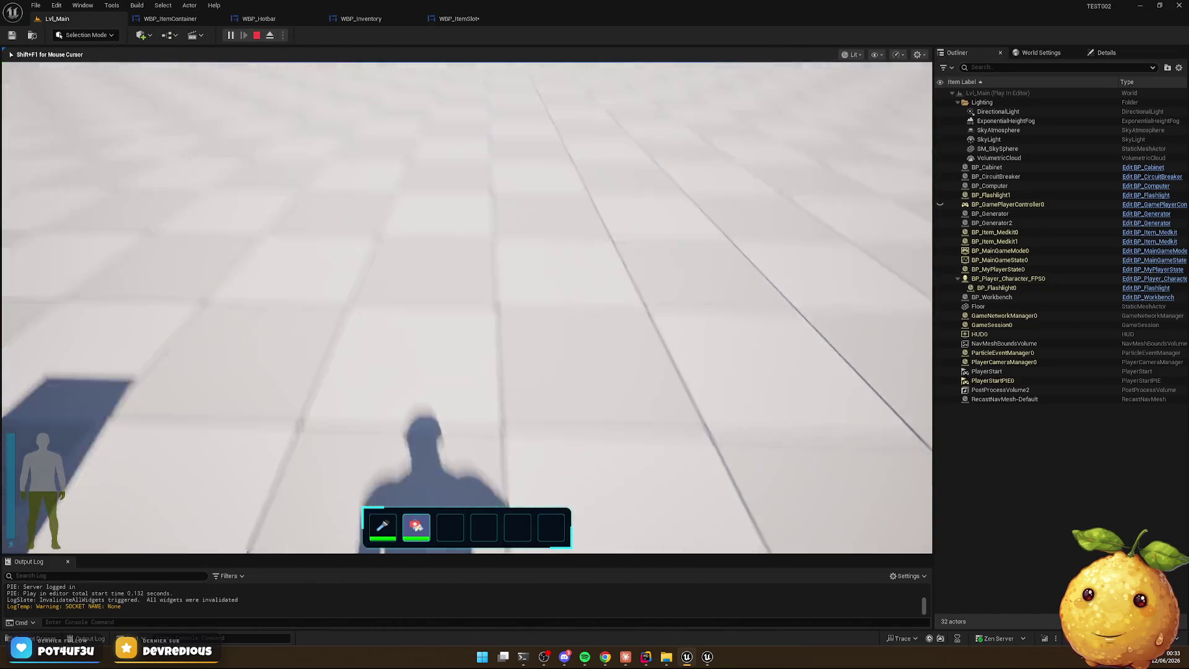
pyautogui.press('1')
pyautogui.press('2')
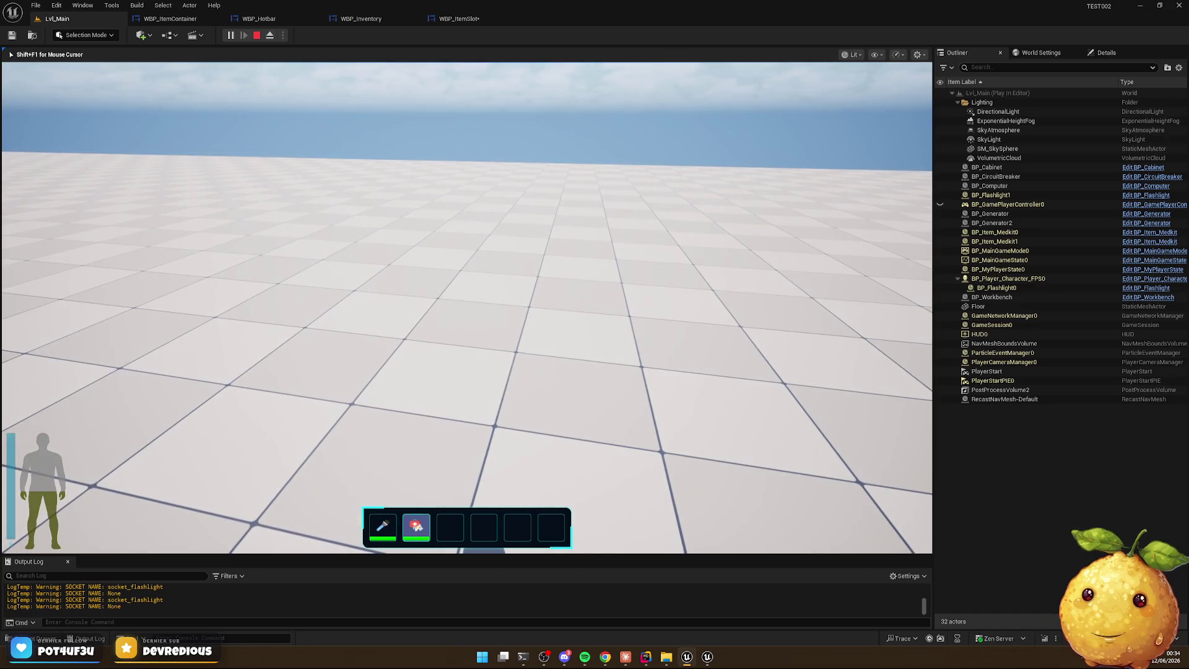
pyautogui.press('i')
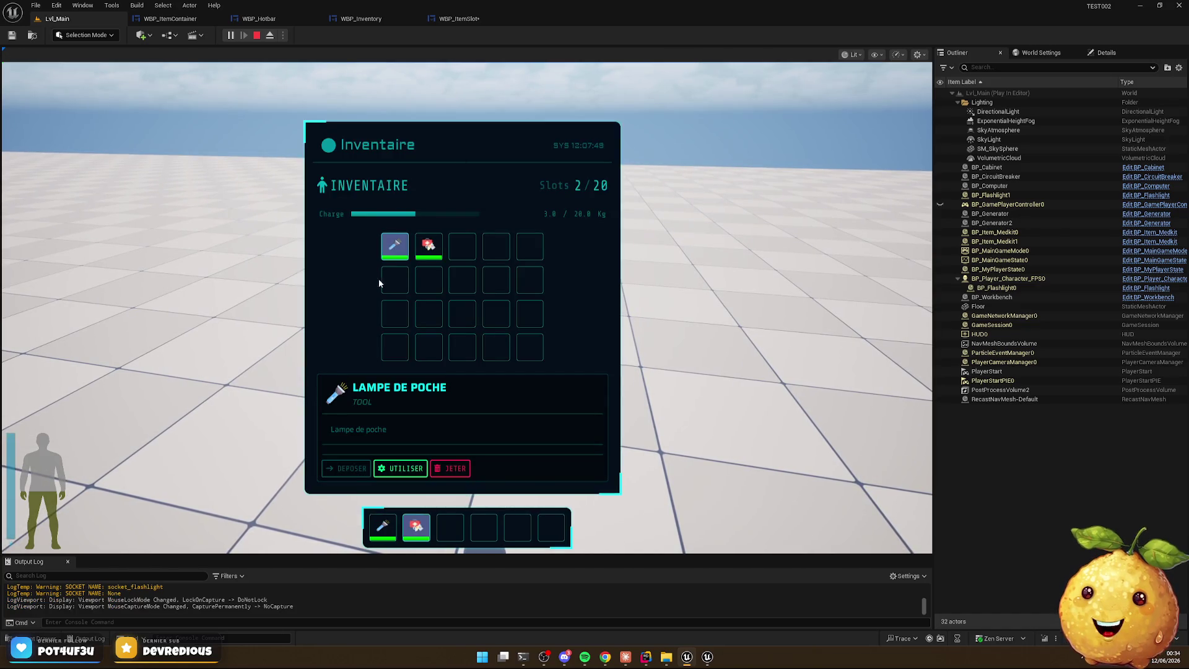
pyautogui.press('i')
pyautogui.press('Escape')
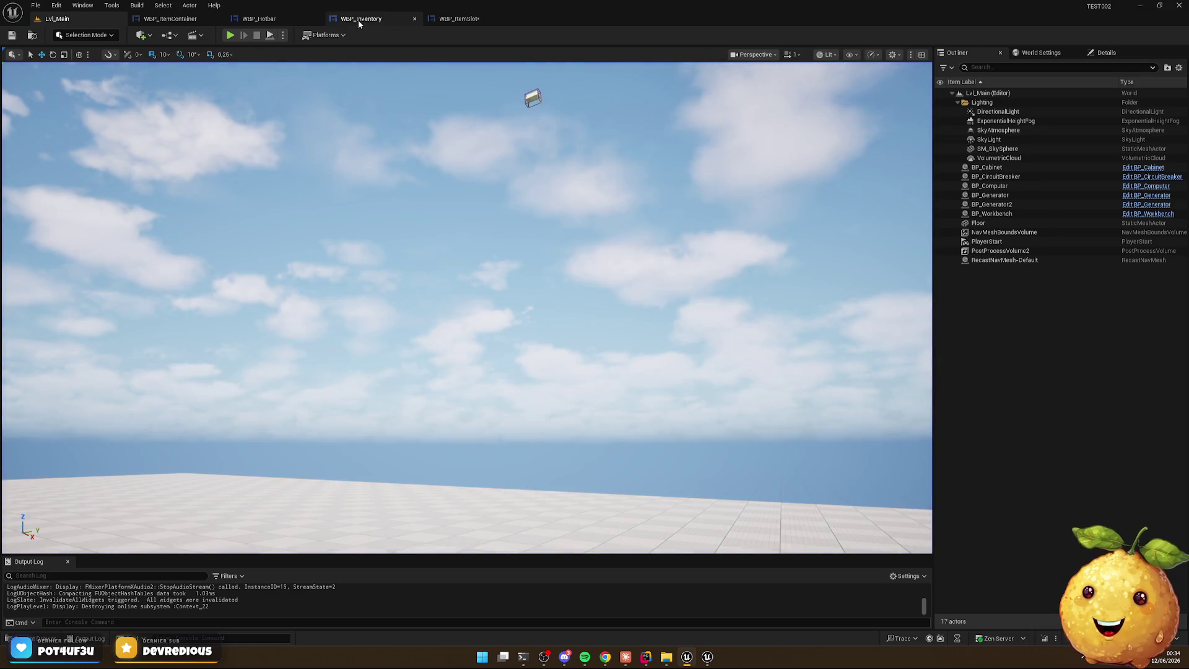
pyautogui.click(359, 24)
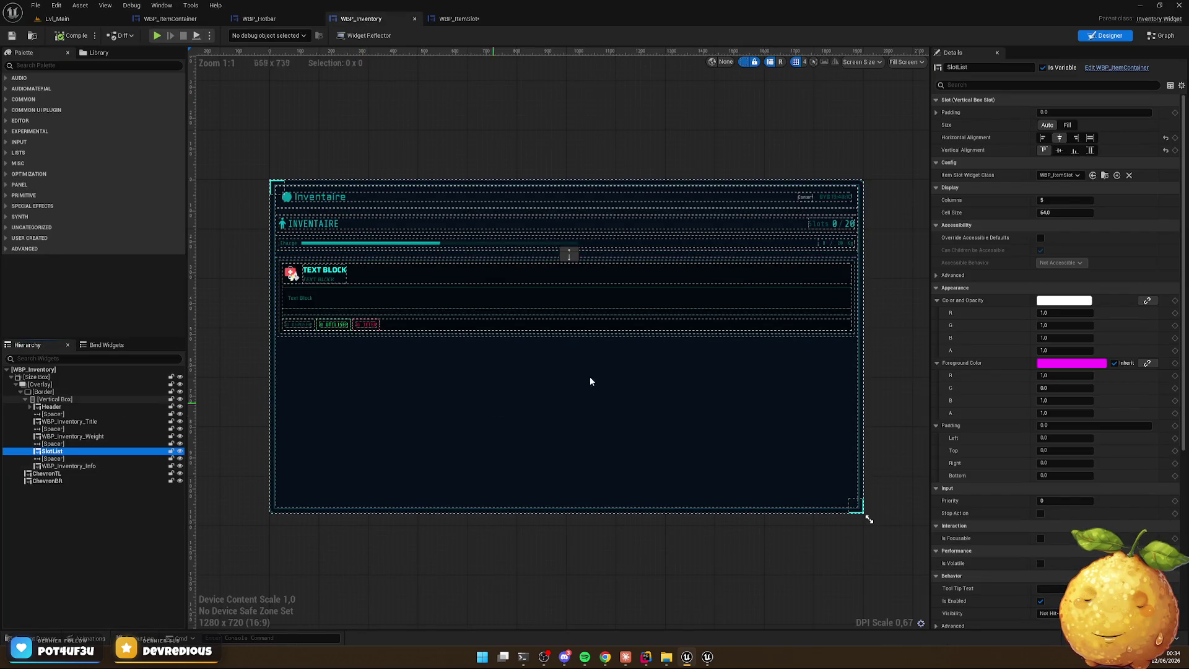
# Set the SlotList grid's Cell Size to 96 and compile the inventory widget
pyautogui.click(1064, 212)
pyautogui.write('56')
pyautogui.press('Return')
pyautogui.click(71, 35)
# Play-test from Lvl_Main to check the larger inventory slots, then return to WBP_Inventory
pyautogui.click(56, 19)
pyautogui.click(231, 35)
pyautogui.press('Tab')
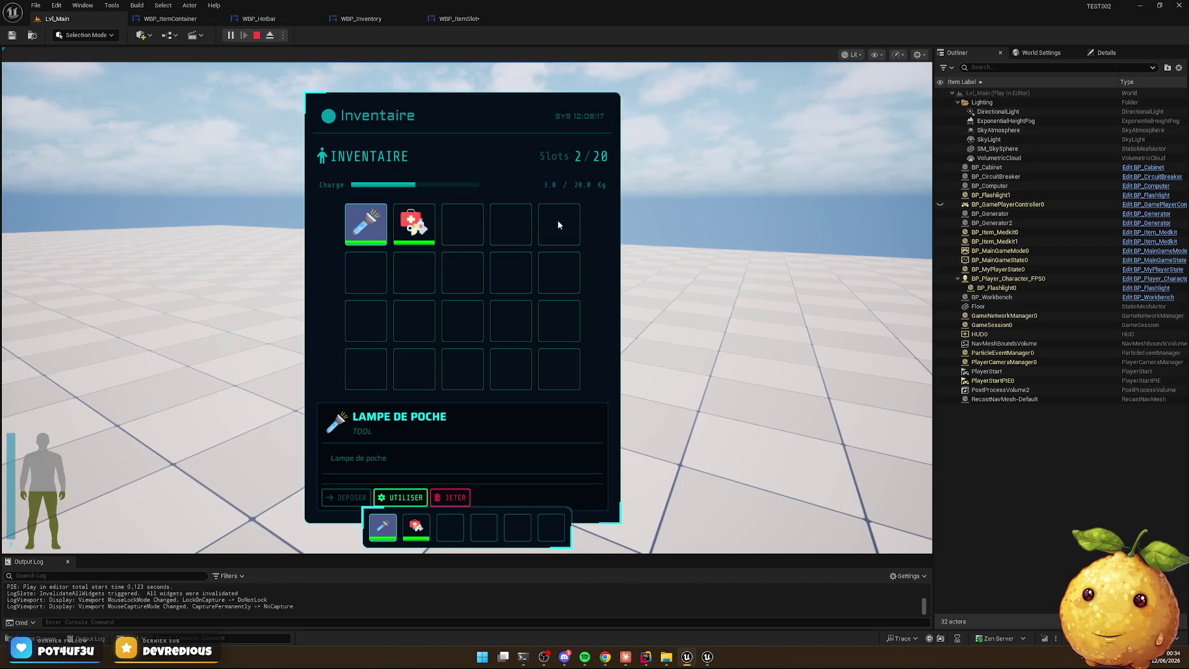
pyautogui.press('Tab')
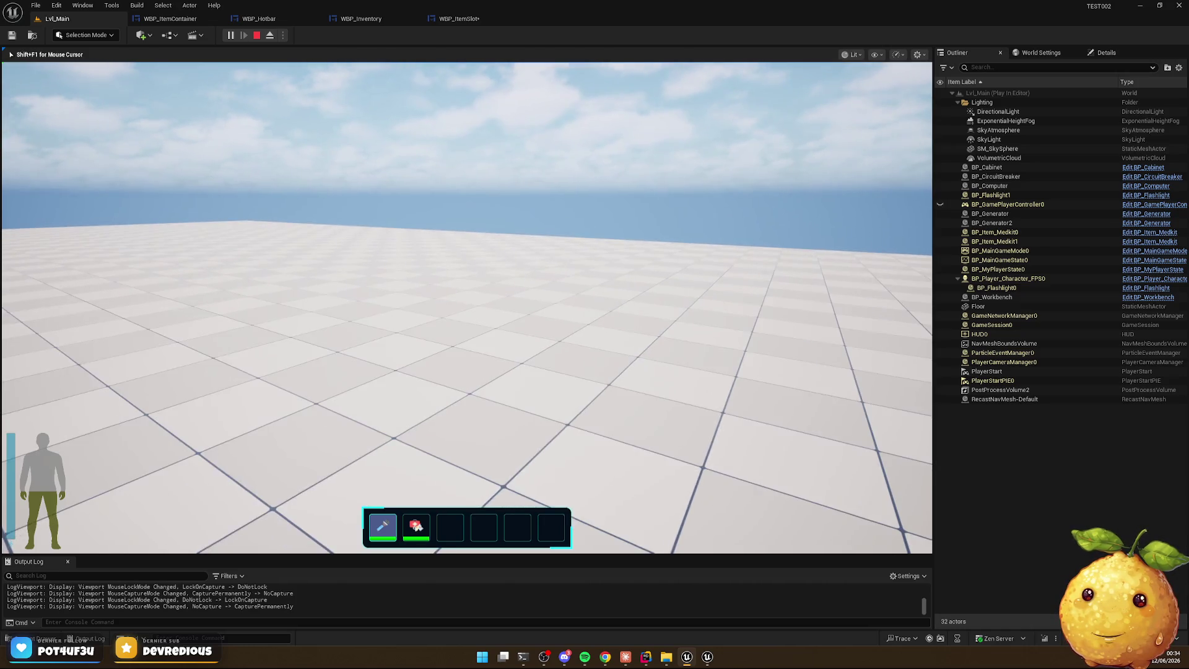
pyautogui.press('Escape')
pyautogui.click(372, 19)
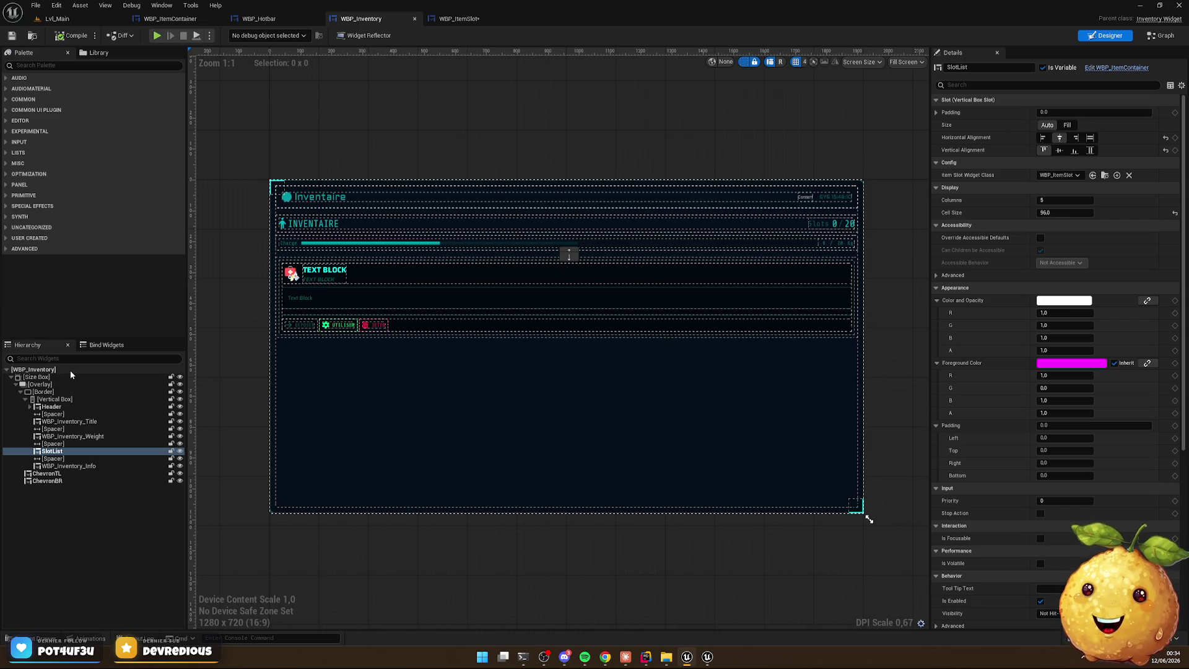
# Browse to Content > Gameplay in the Content Drawer and open BP_Player_Character_FPS
pyautogui.click(35, 644)
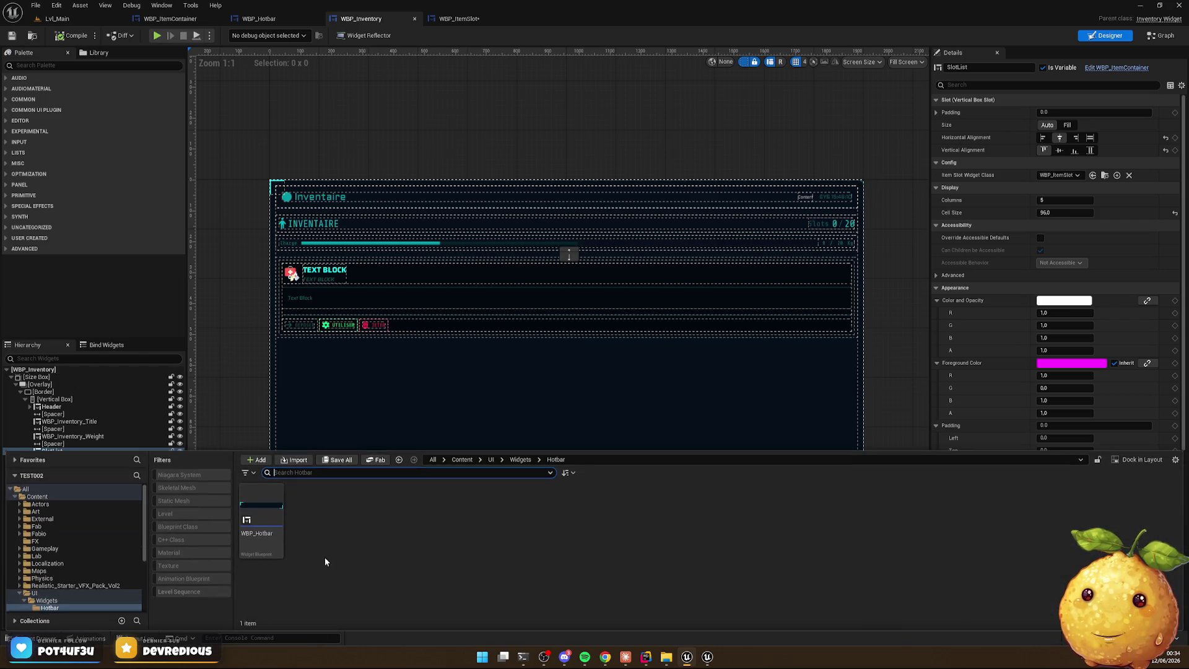
pyautogui.click(462, 460)
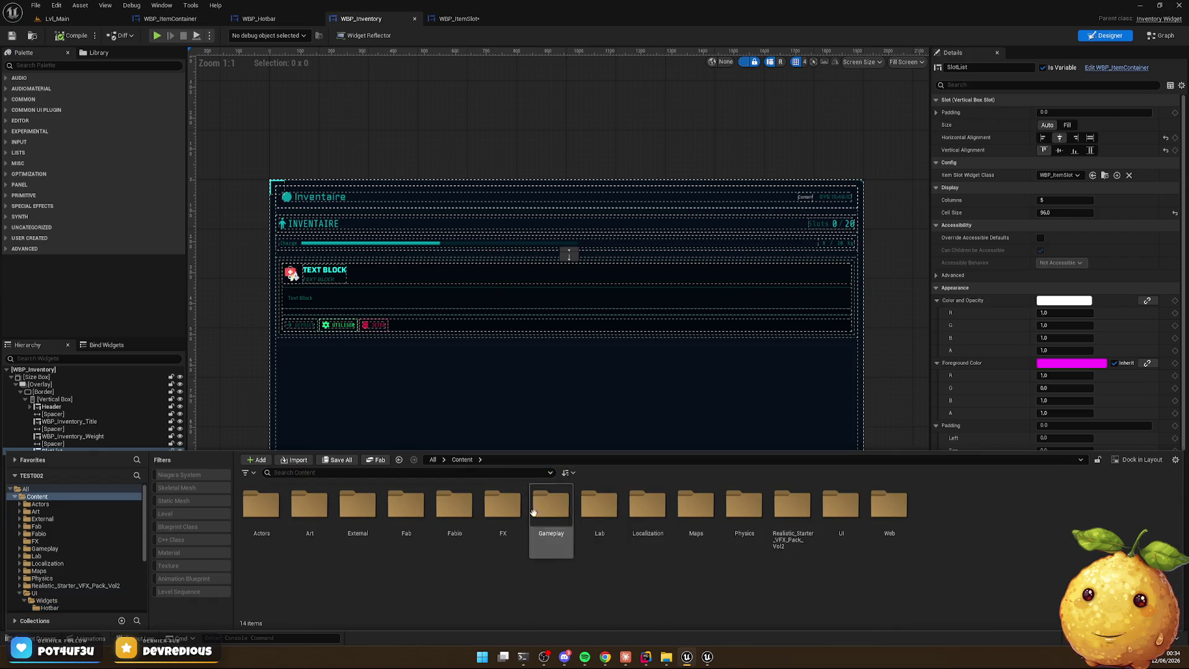
pyautogui.doubleClick(259, 509)
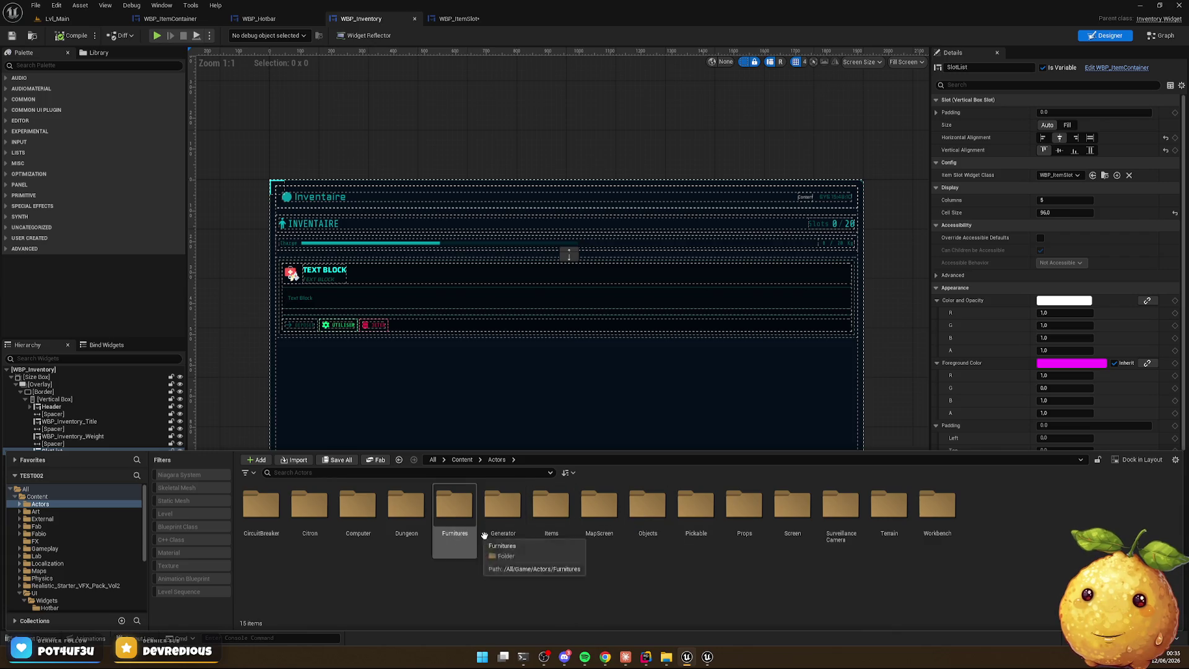
pyautogui.hotkey('alt', 'Left')
pyautogui.doubleClick(551, 509)
pyautogui.doubleClick(261, 509)
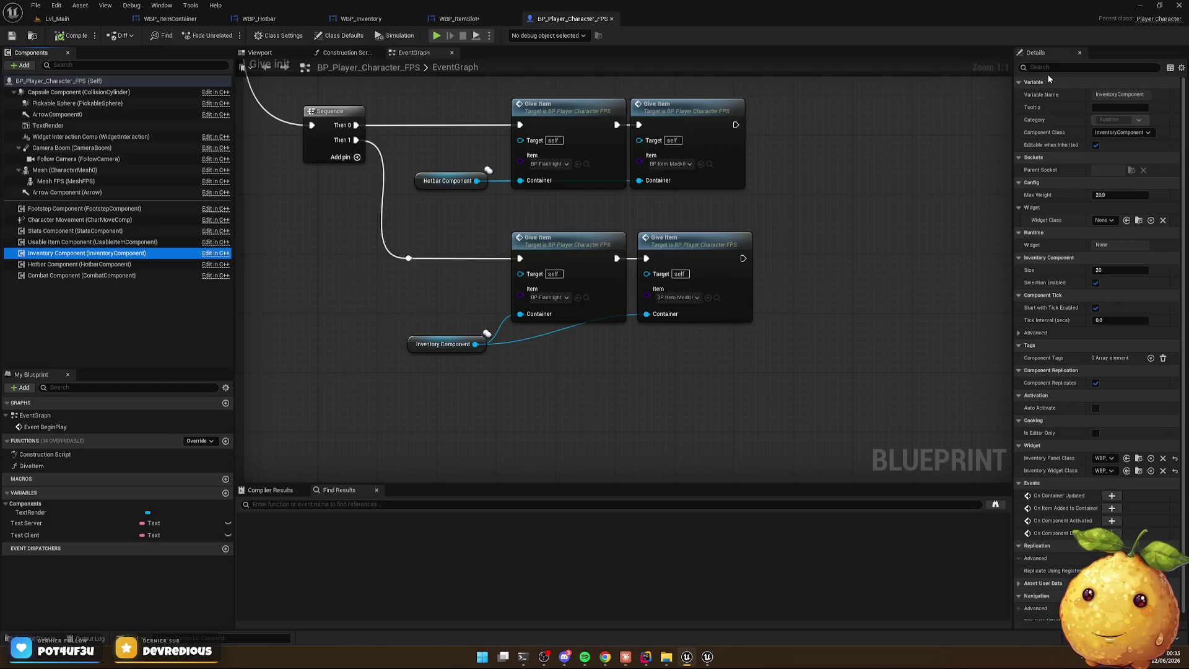
# Filter the Details for 'size', set the Inventory Component Size to 18, then switch to WBP_Inventory
pyautogui.click(1065, 68)
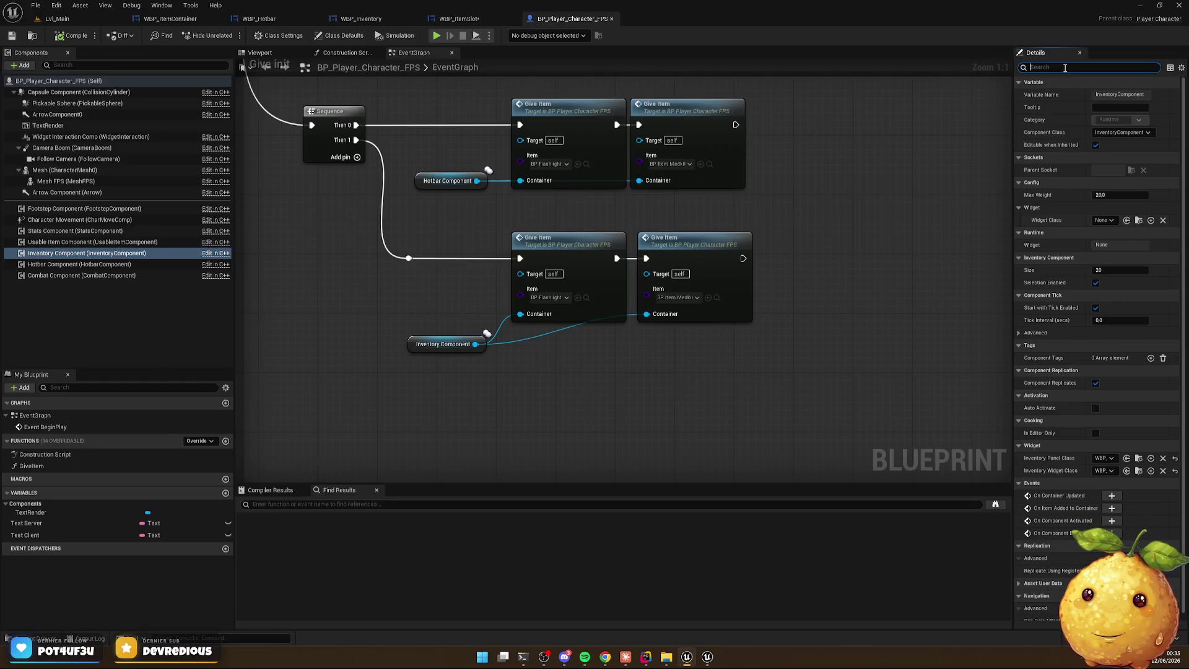
pyautogui.write('size')
pyautogui.click(1102, 95)
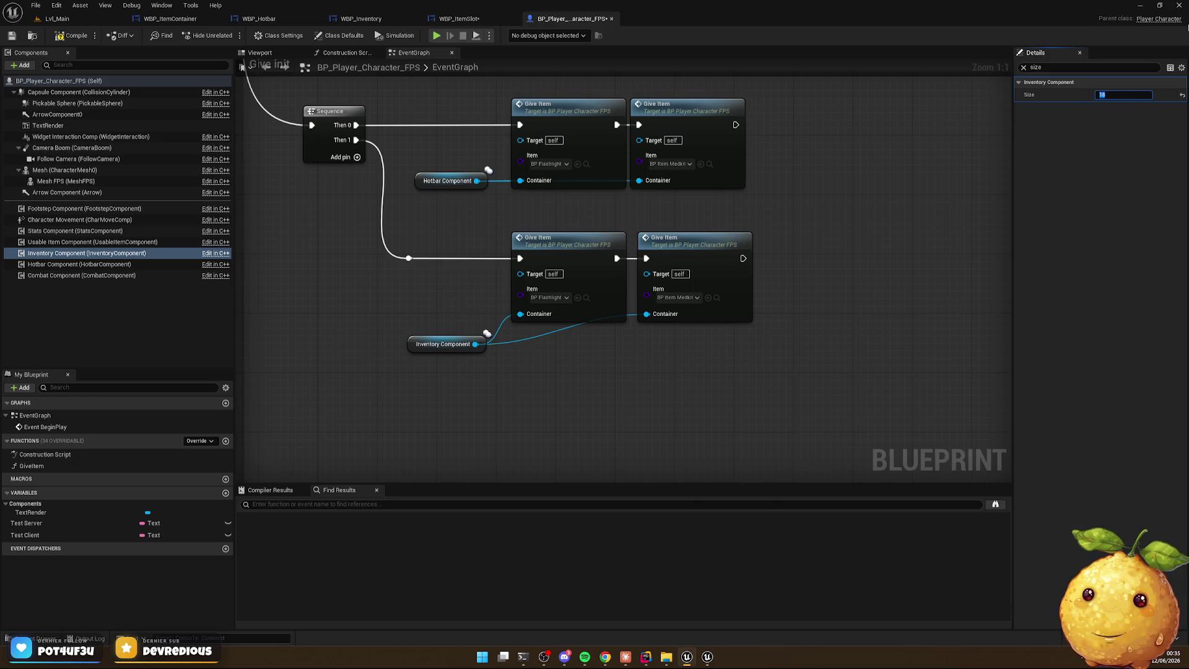
pyautogui.press('Return')
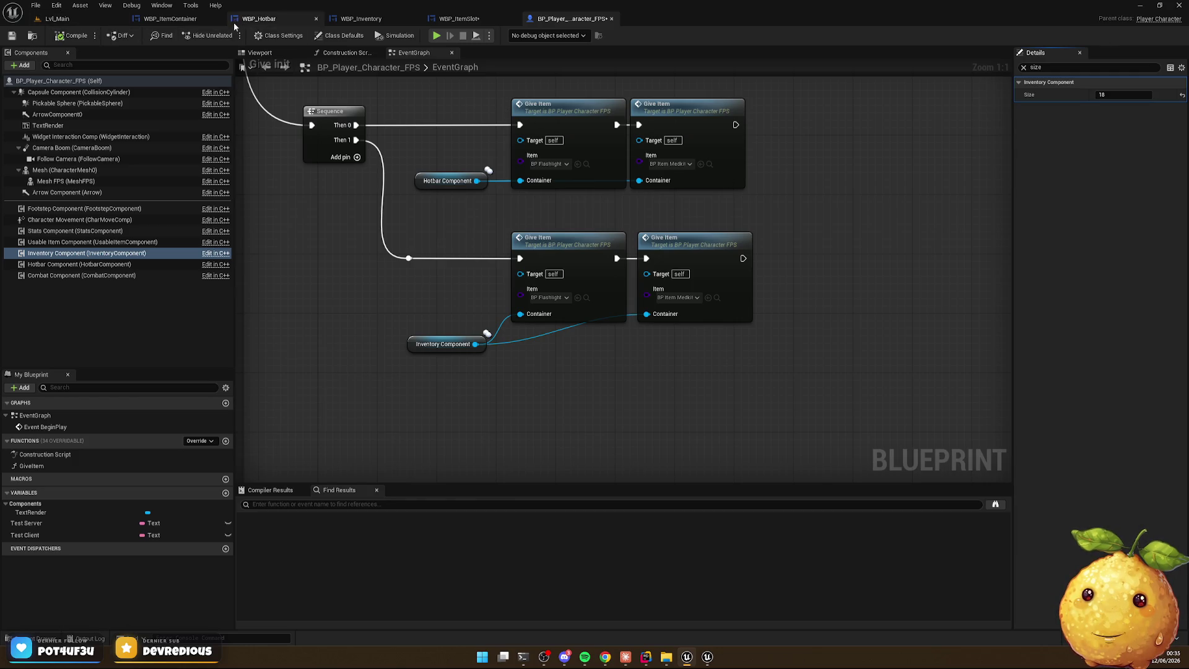
pyautogui.click(360, 19)
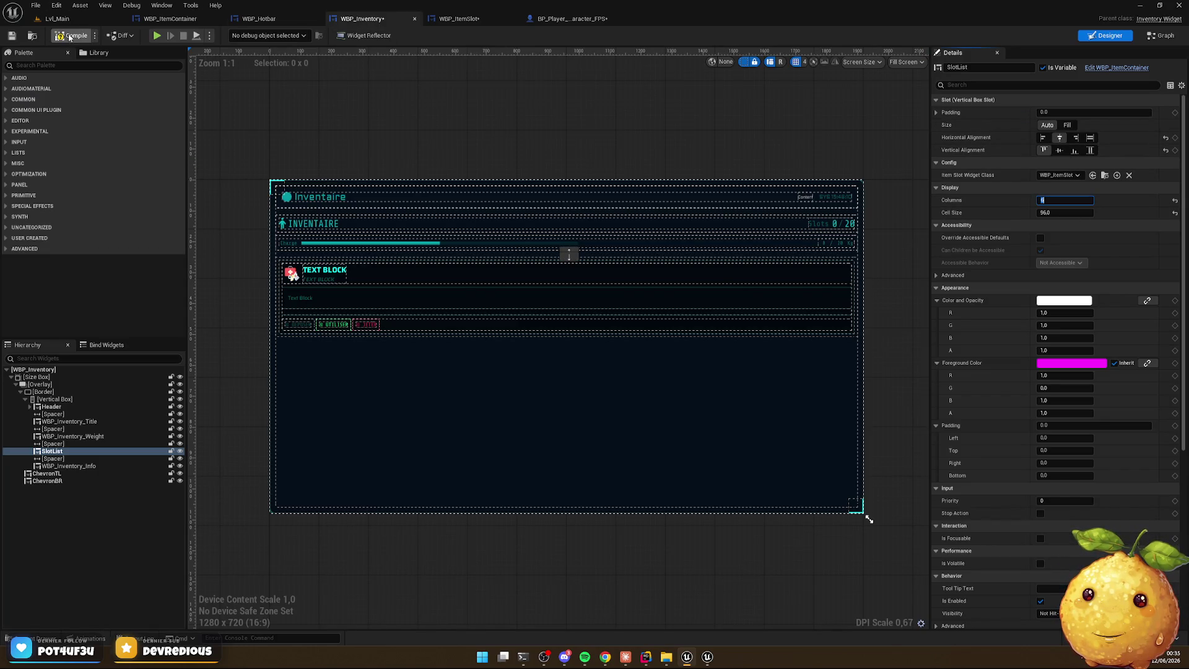
# Play-test Lvl_Main to confirm 18 inventory slots in six columns, inspecting the medkit's details
pyautogui.click(57, 18)
pyautogui.click(228, 36)
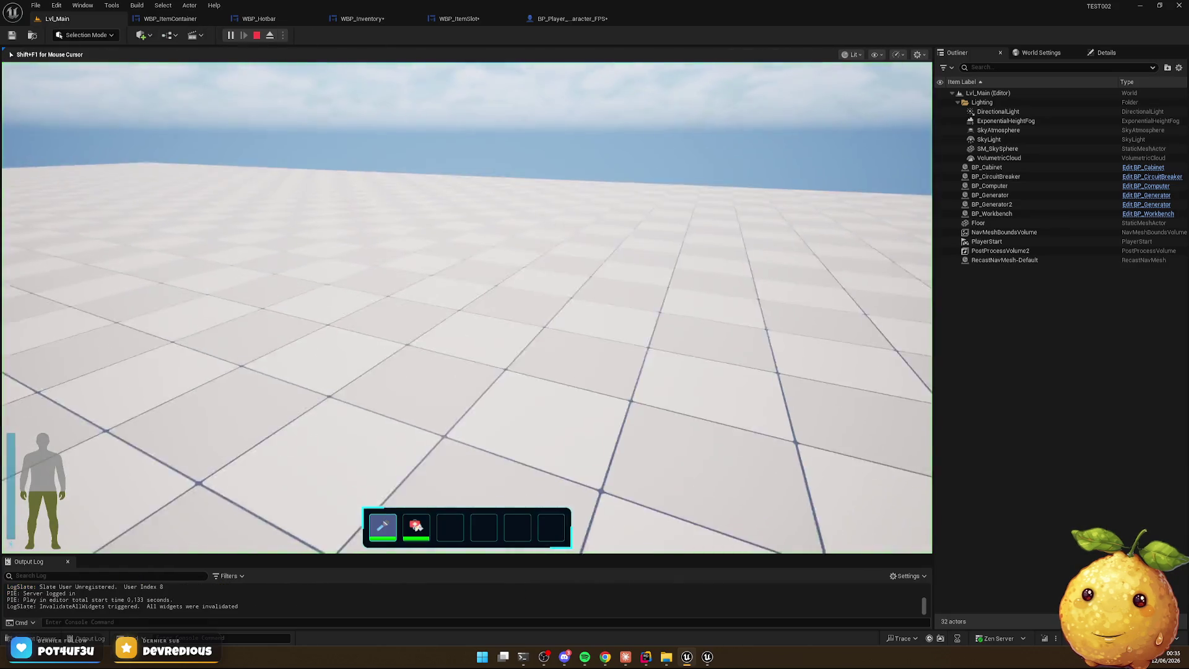
pyautogui.press('Tab')
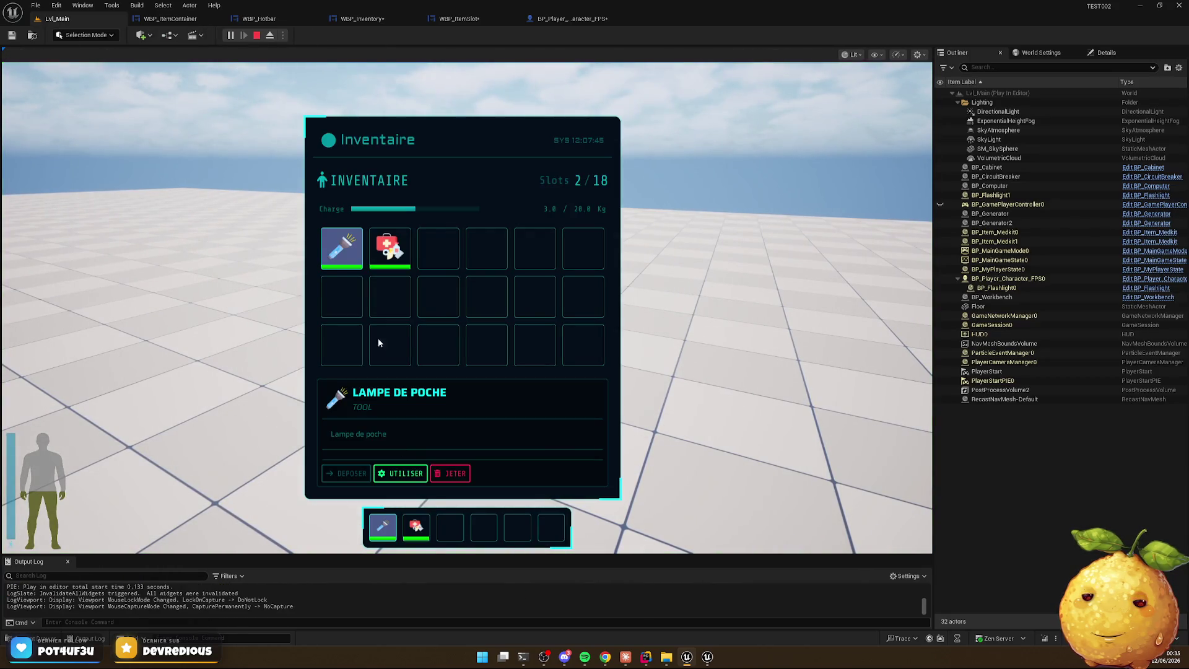
pyautogui.click(405, 253)
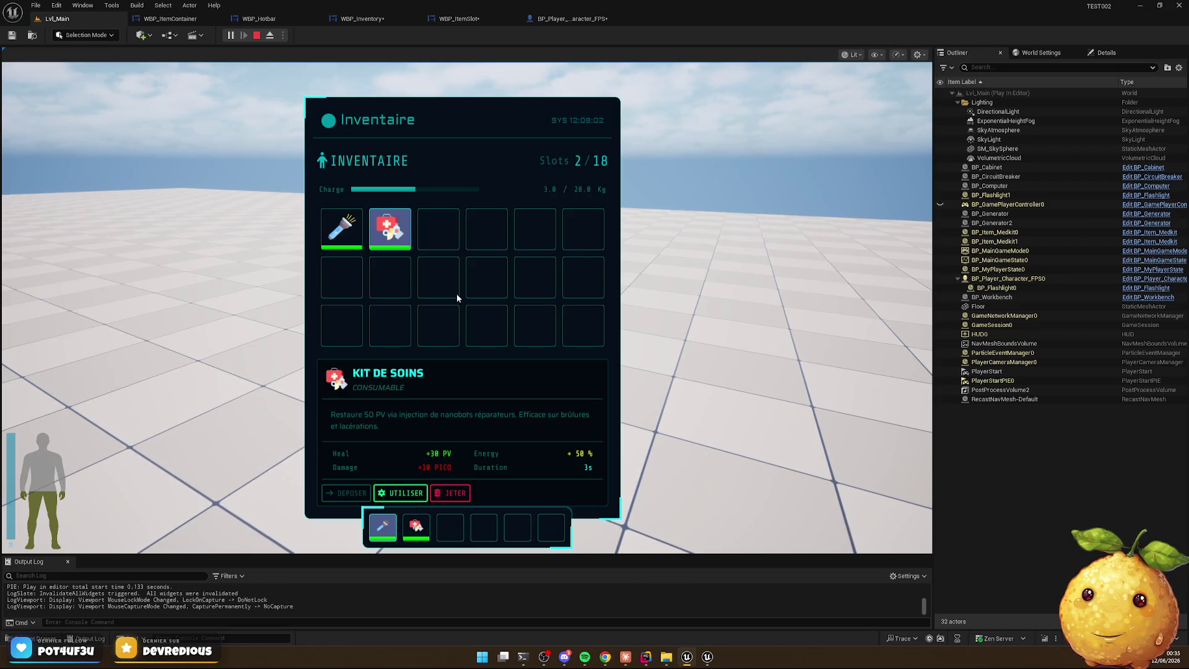
pyautogui.press('Tab')
pyautogui.press('Escape')
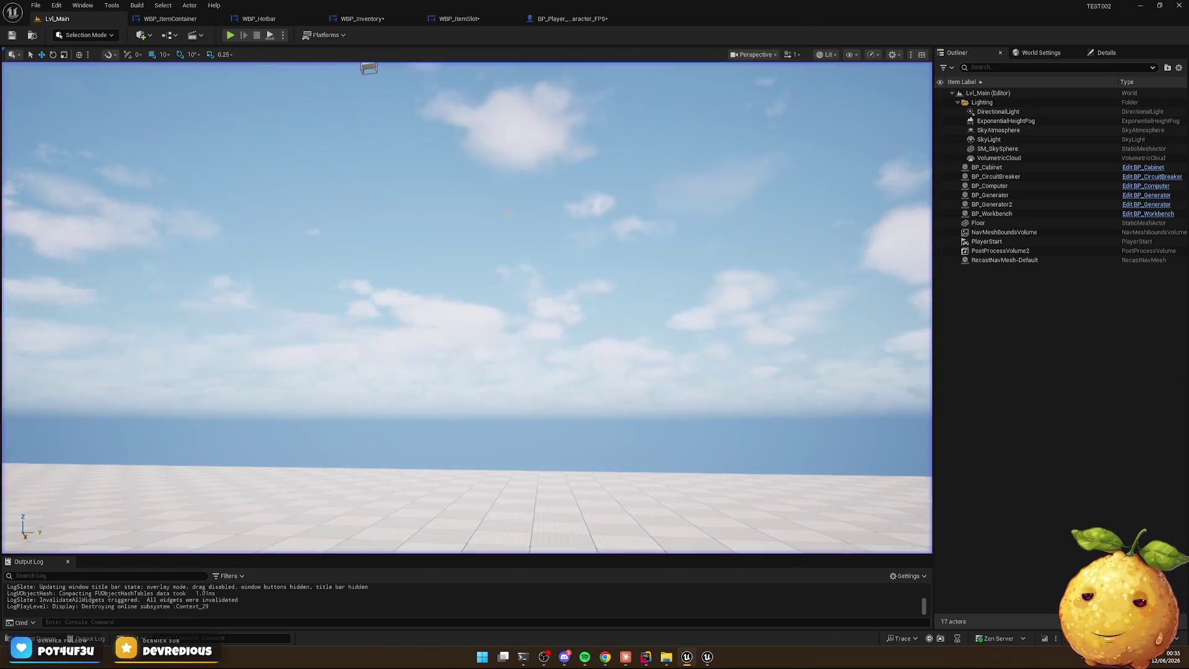
# Set the inventory Size to 12, then play-test the 12-slot inventory, medkit details and cabinet container
pyautogui.click(576, 19)
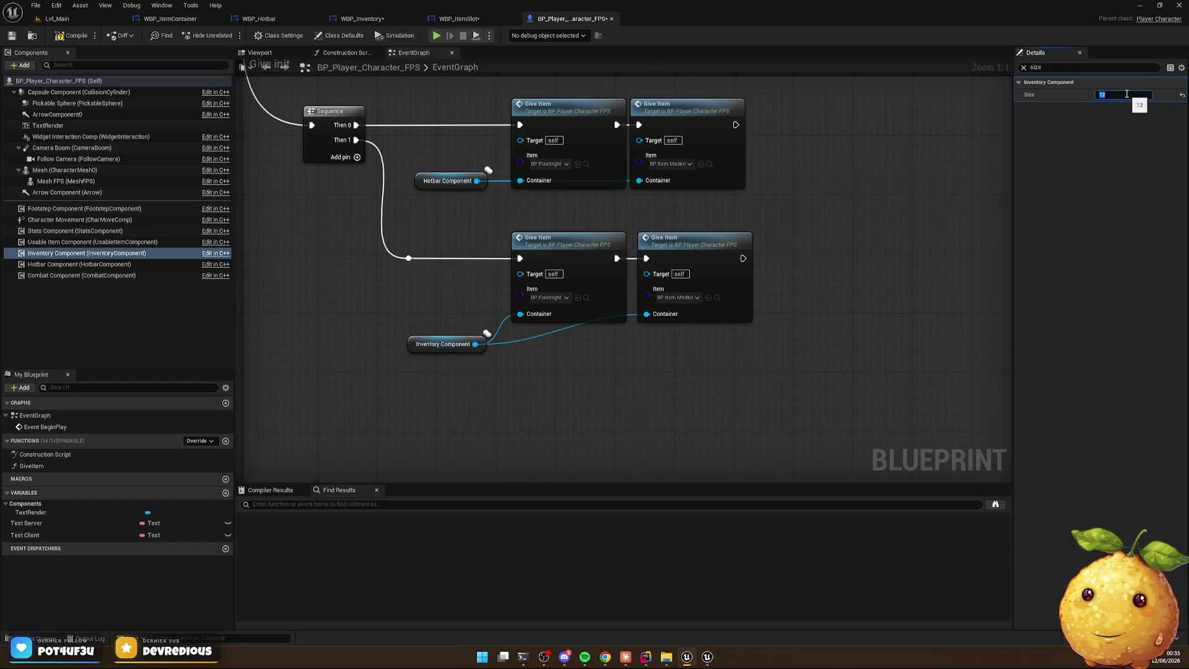
pyautogui.click(56, 19)
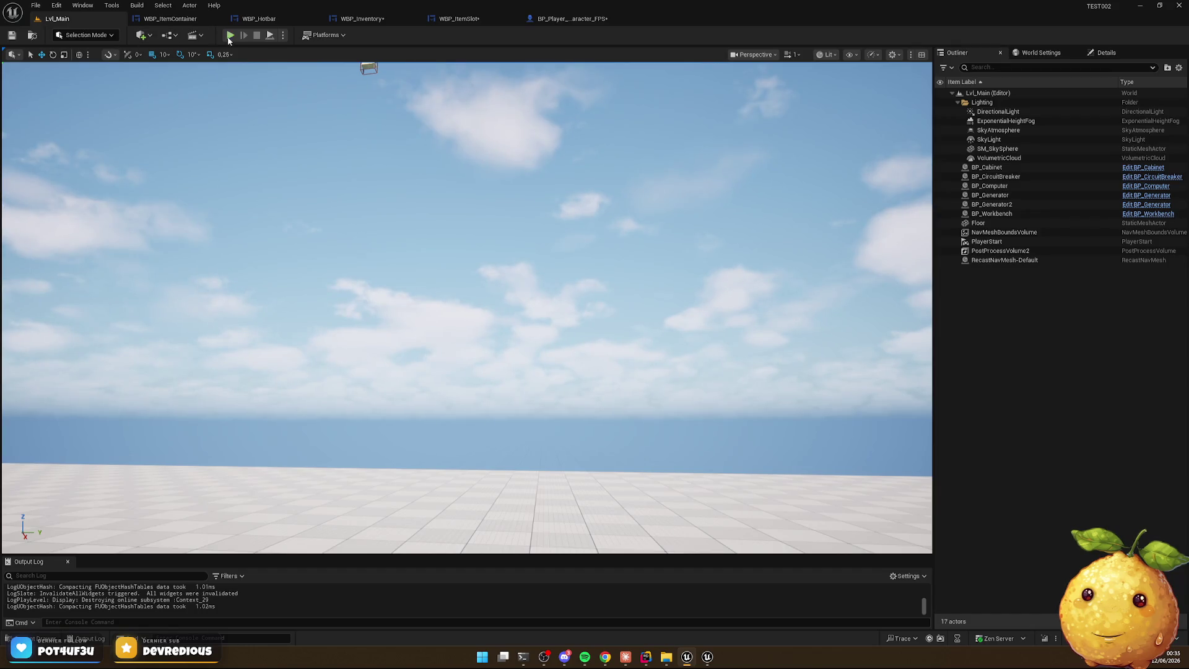
pyautogui.click(229, 35)
pyautogui.press('i')
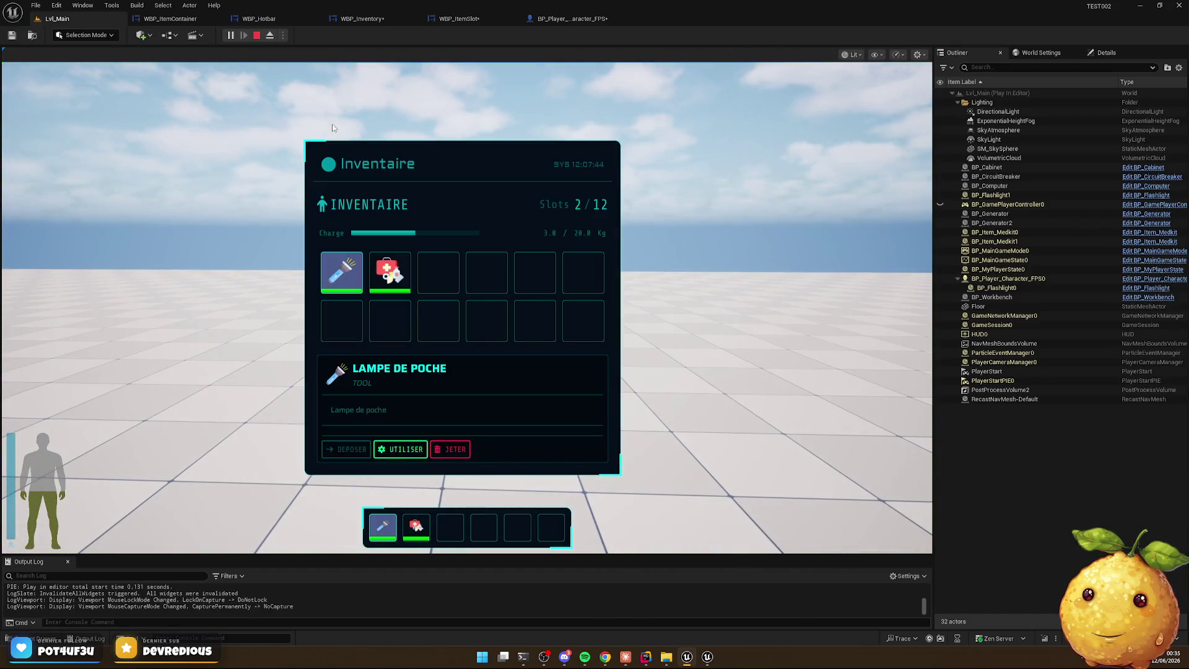
pyautogui.click(403, 275)
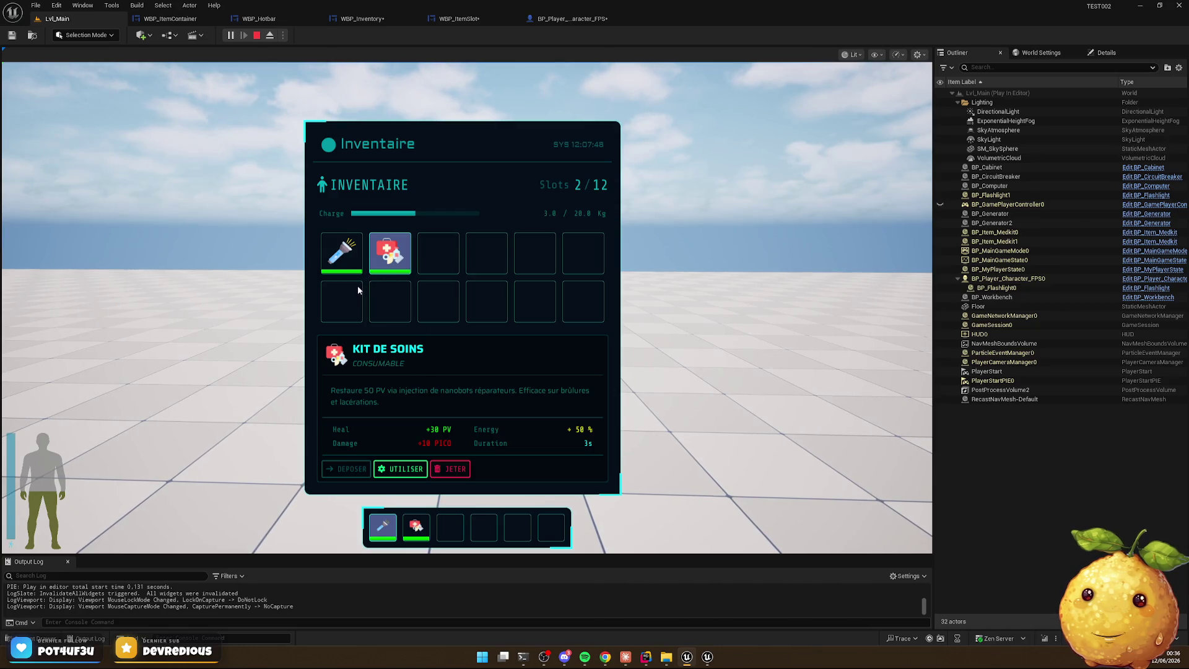
pyautogui.press('Tab')
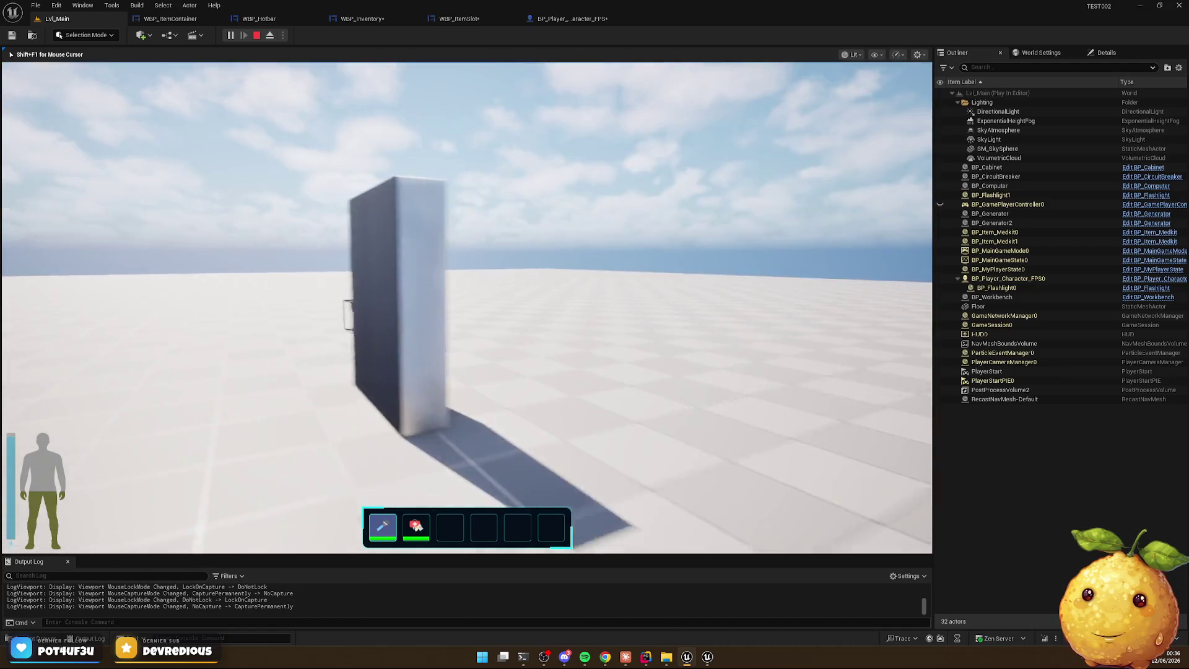
pyautogui.press('e')
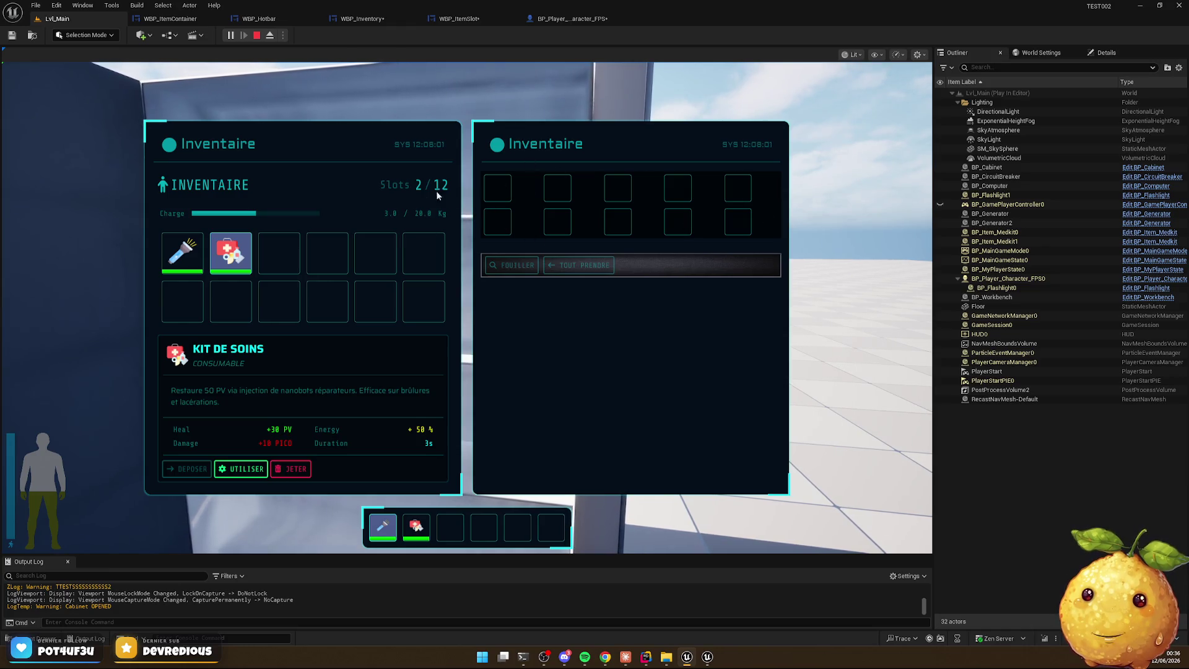
pyautogui.click(257, 35)
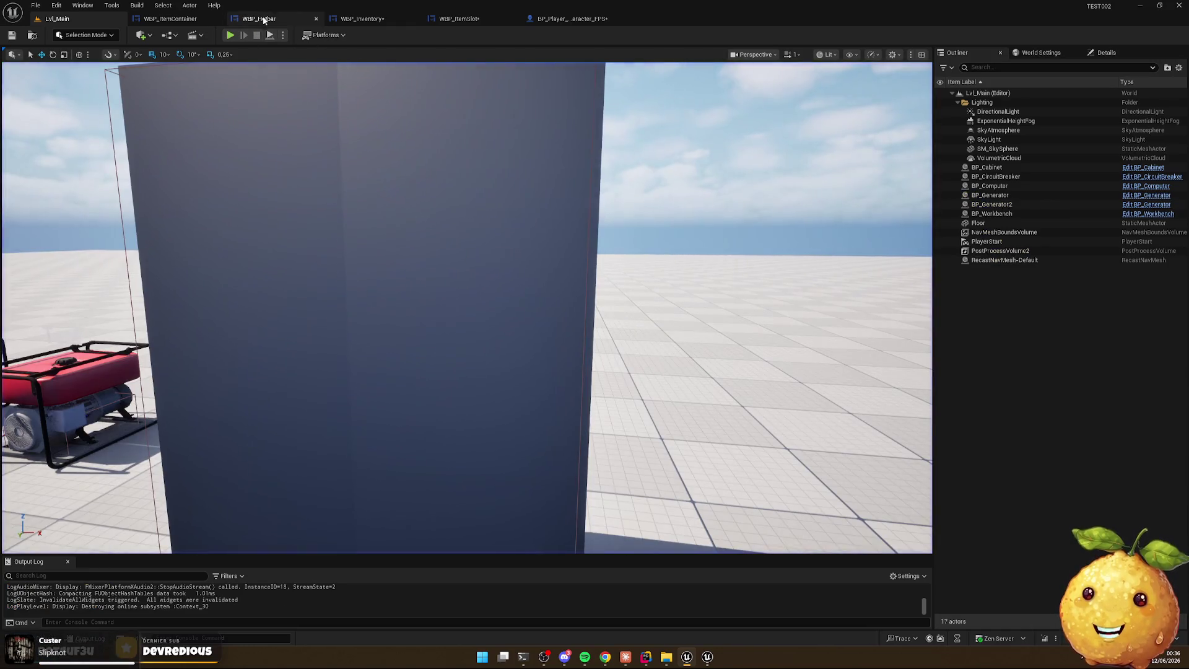
# Browse to Content > Actors > Furnitures > UI > Widgets and open WBP_Furniture
pyautogui.hotkey('ctrl', 'space')
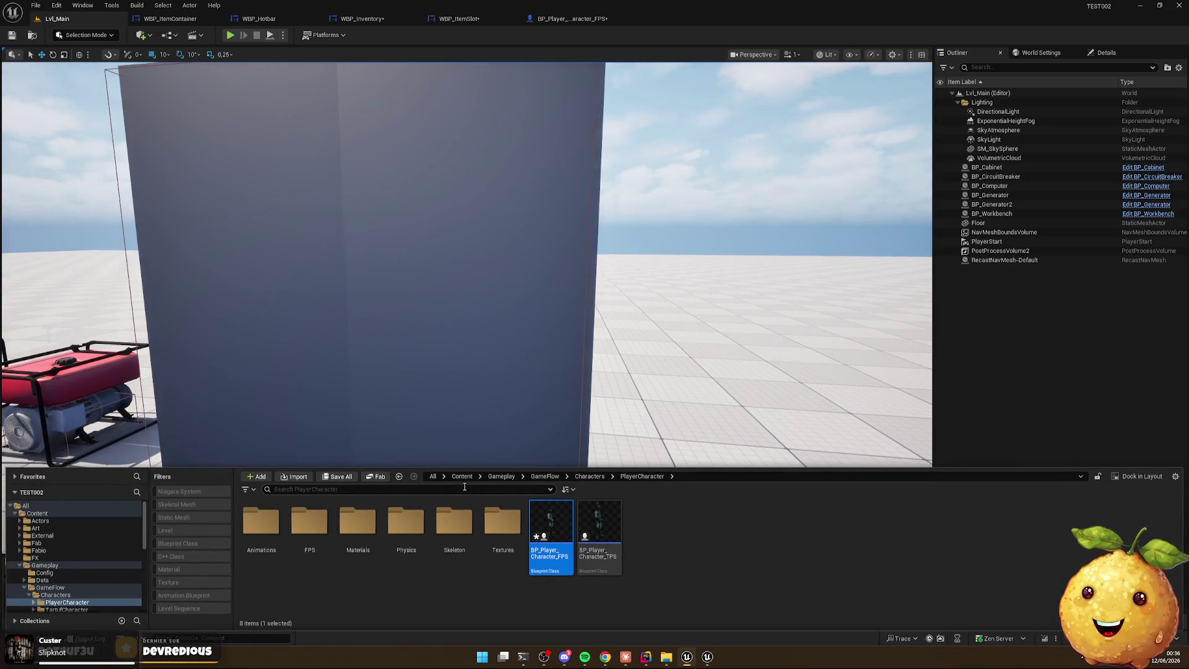
pyautogui.click(399, 476)
pyautogui.doubleClick(260, 525)
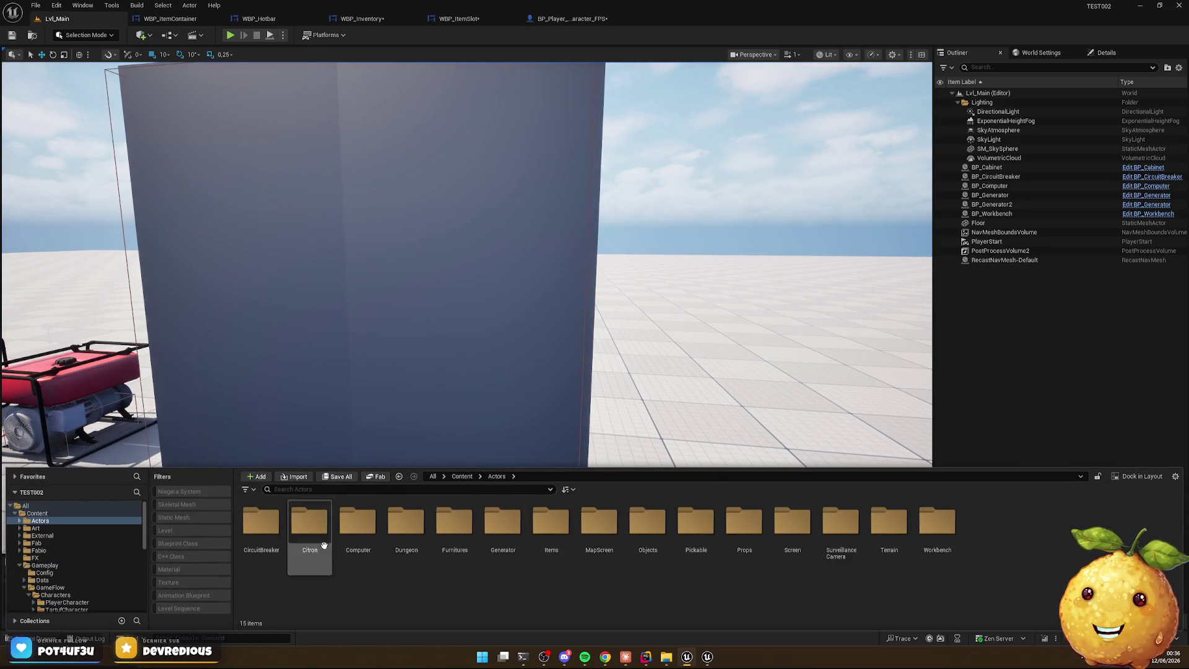
pyautogui.doubleClick(440, 526)
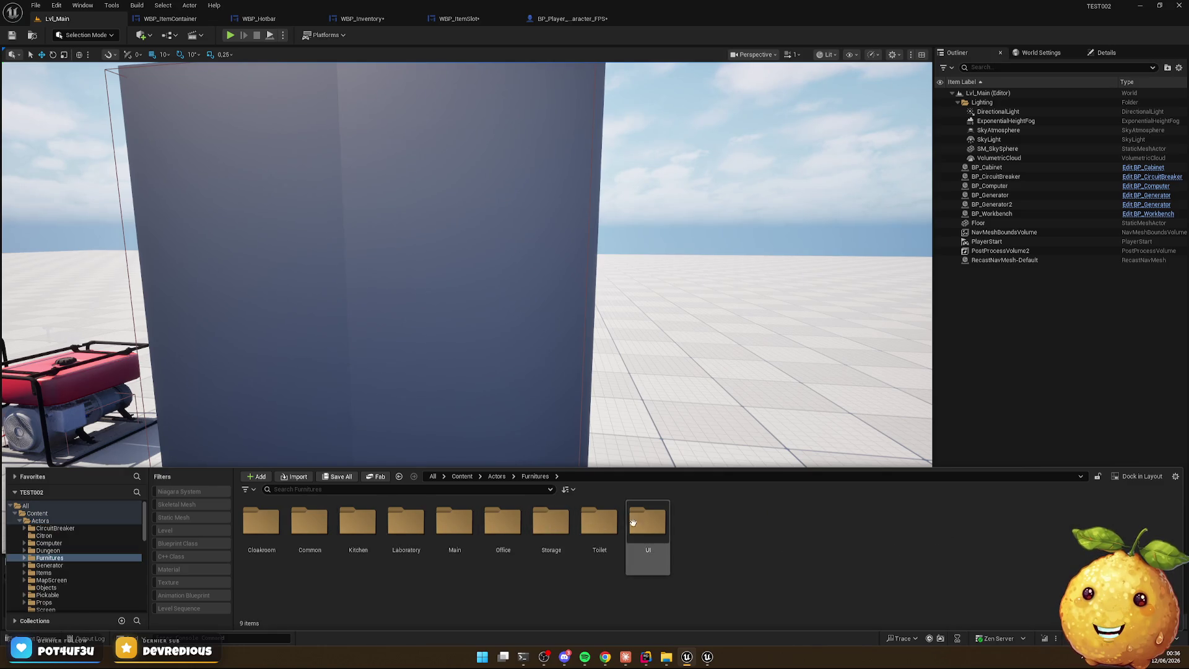
pyautogui.doubleClick(648, 524)
pyautogui.click(272, 525)
pyautogui.doubleClick(272, 525)
pyautogui.doubleClick(272, 525)
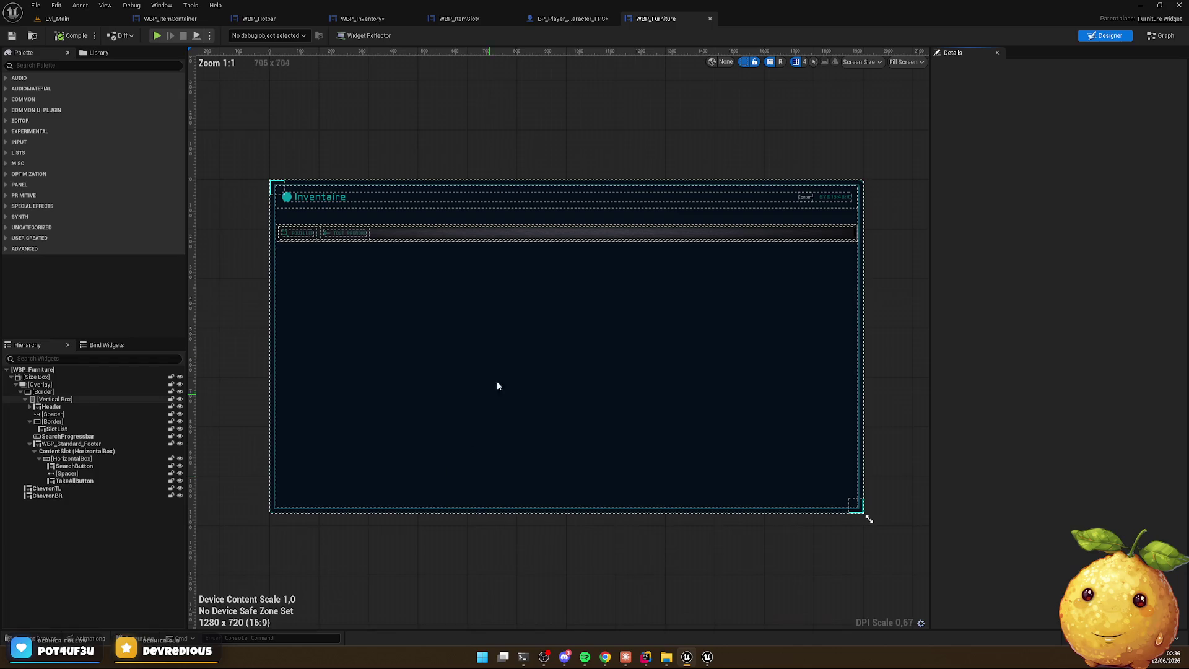
# Move SlotList out of its enclosing Border and delete the now-empty Border
pyautogui.scroll(5, 334, 202)
pyautogui.scroll(-2, 334, 201)
pyautogui.scroll(2, 504, 392)
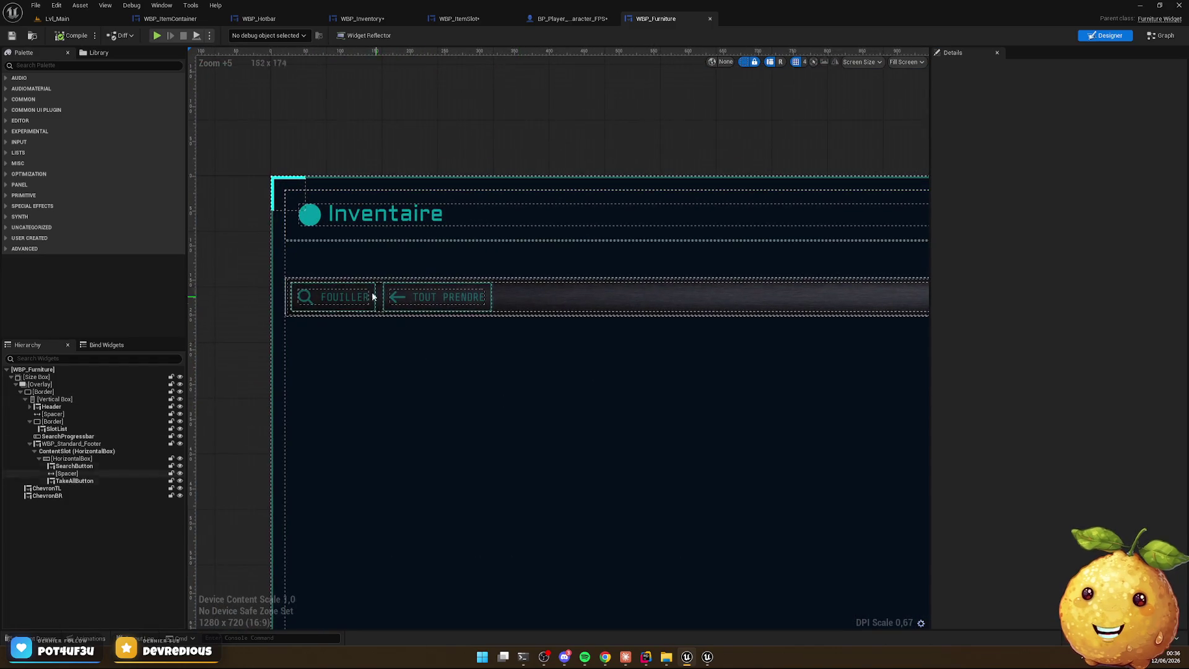
pyautogui.click(321, 248)
pyautogui.click(59, 428)
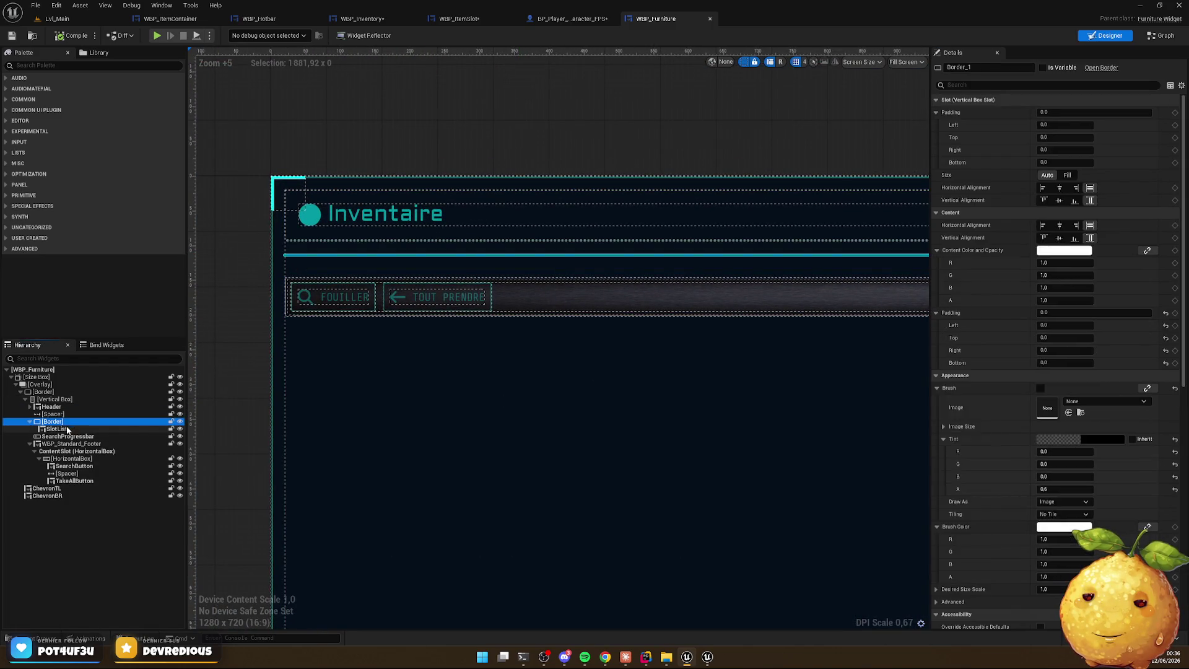
pyautogui.moveTo(60, 423)
pyautogui.mouseDown()
pyautogui.moveTo(61, 434)
pyautogui.moveTo(62, 409)
pyautogui.mouseUp()
pyautogui.moveTo(60, 421); pyautogui.dragTo(63, 434)
pyautogui.click(53, 436)
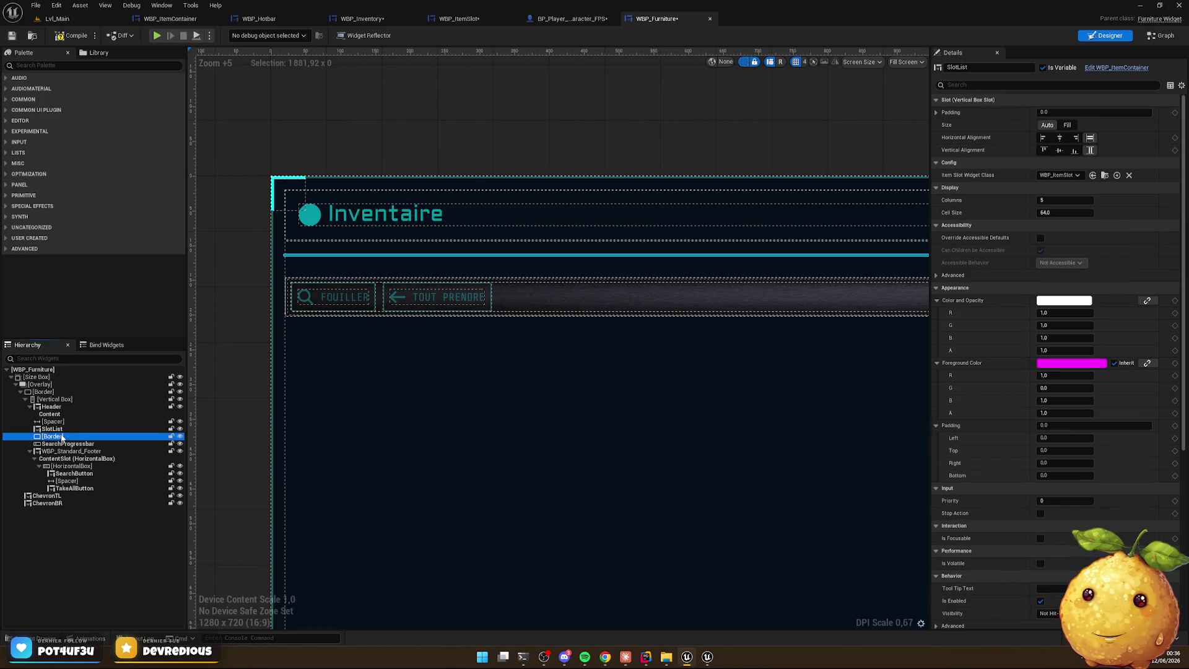
pyautogui.press('Delete')
# Give SlotList a Cell Size of 96 and 6 columns
pyautogui.click(53, 428)
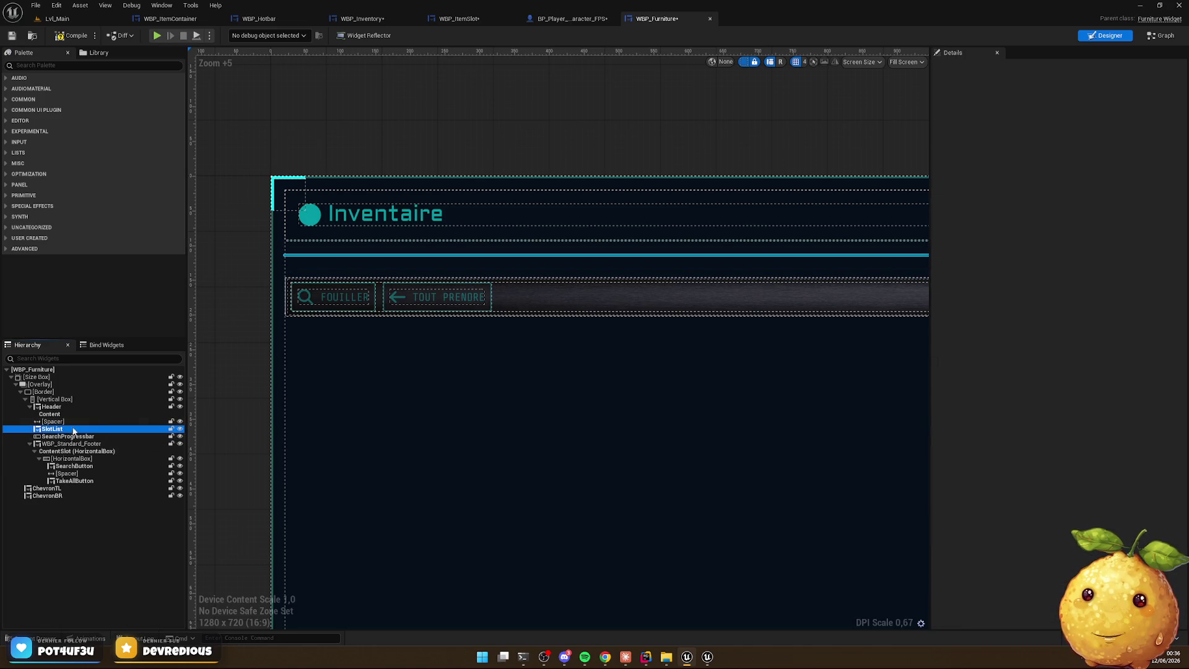
pyautogui.click(1058, 263)
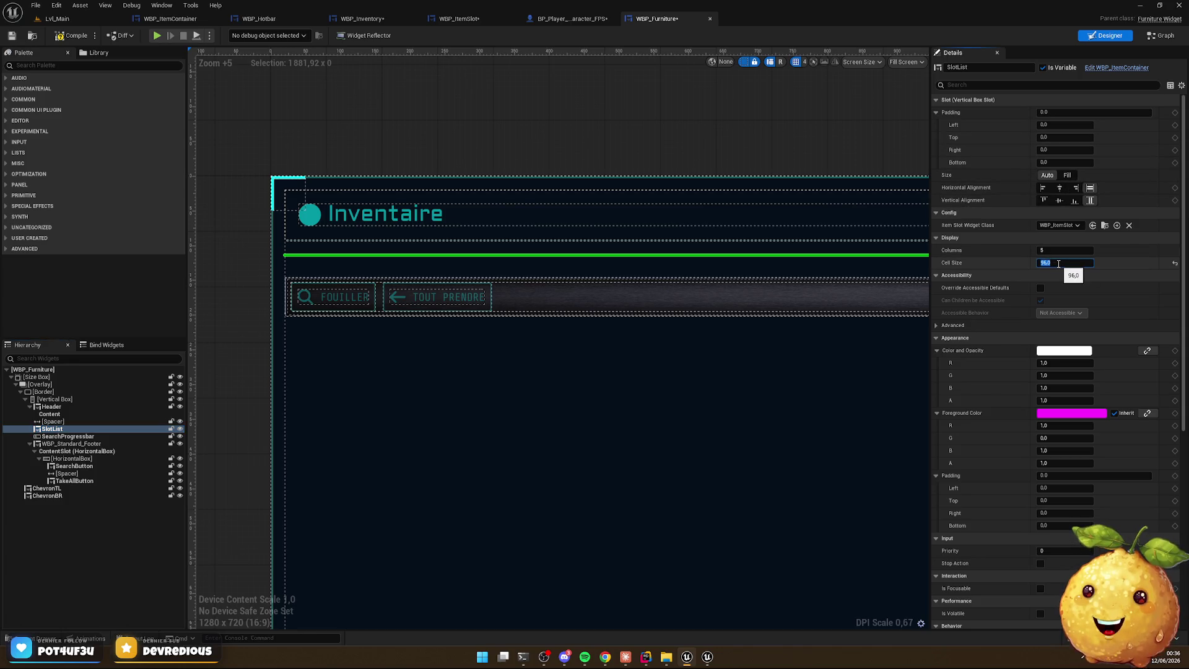
pyautogui.click(1052, 251)
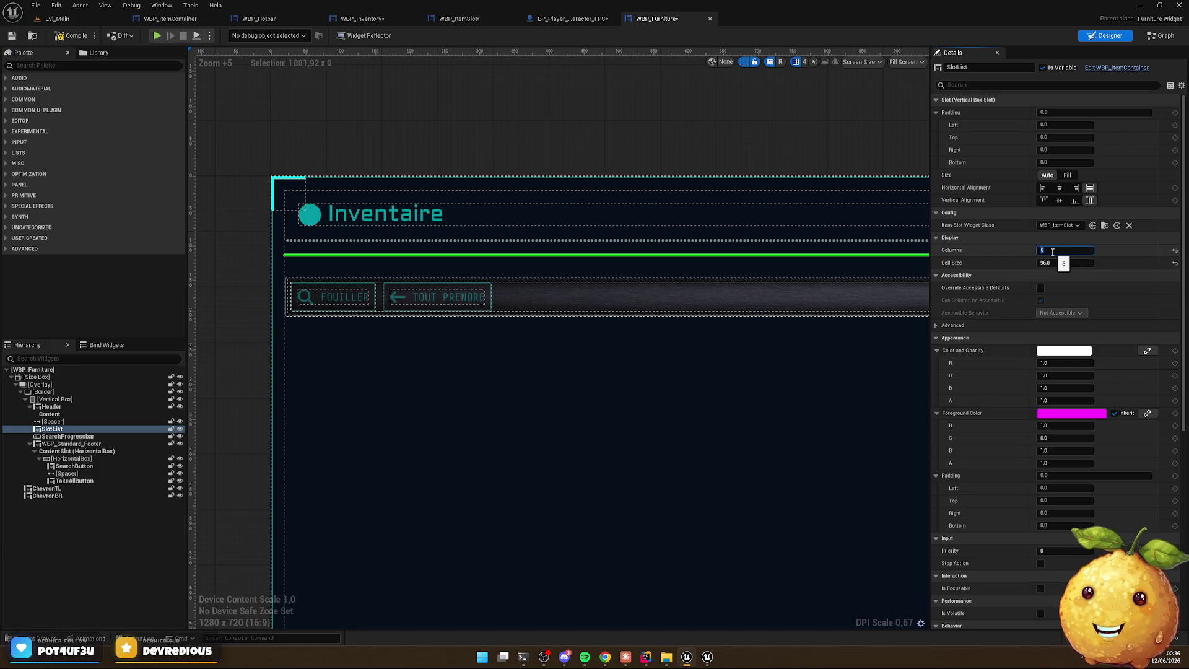
pyautogui.press('Return')
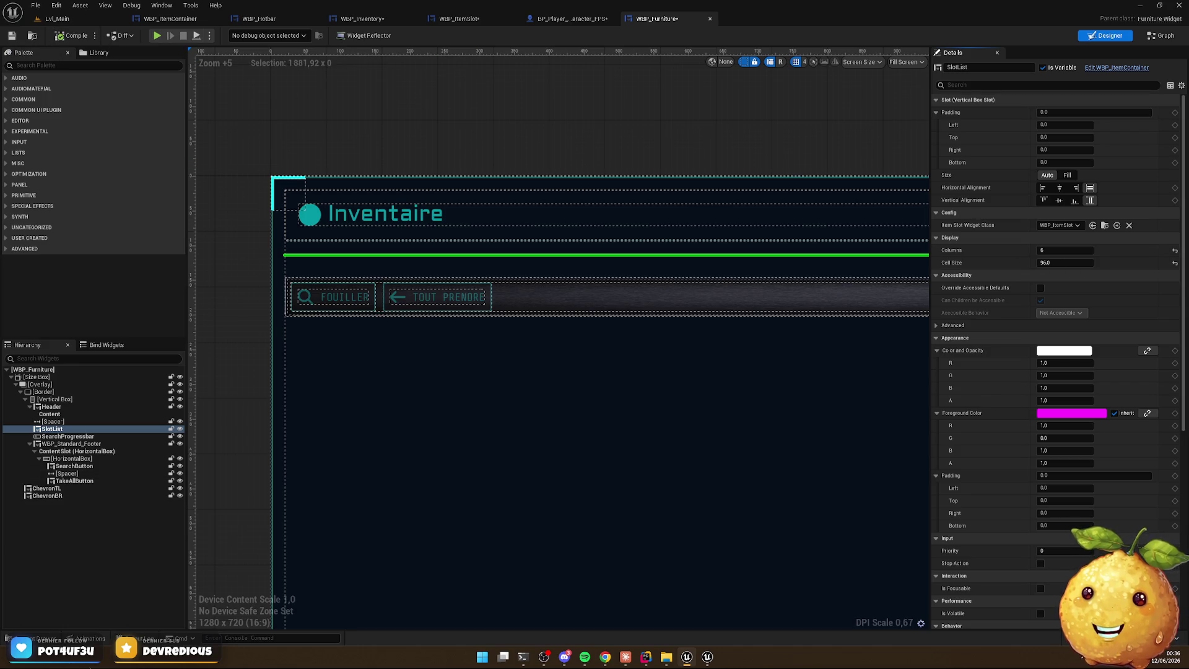
# Return to the Furnitures folder in the Content Drawer and switch to JetBrains Rider
pyautogui.hotkey('ctrl', 'space')
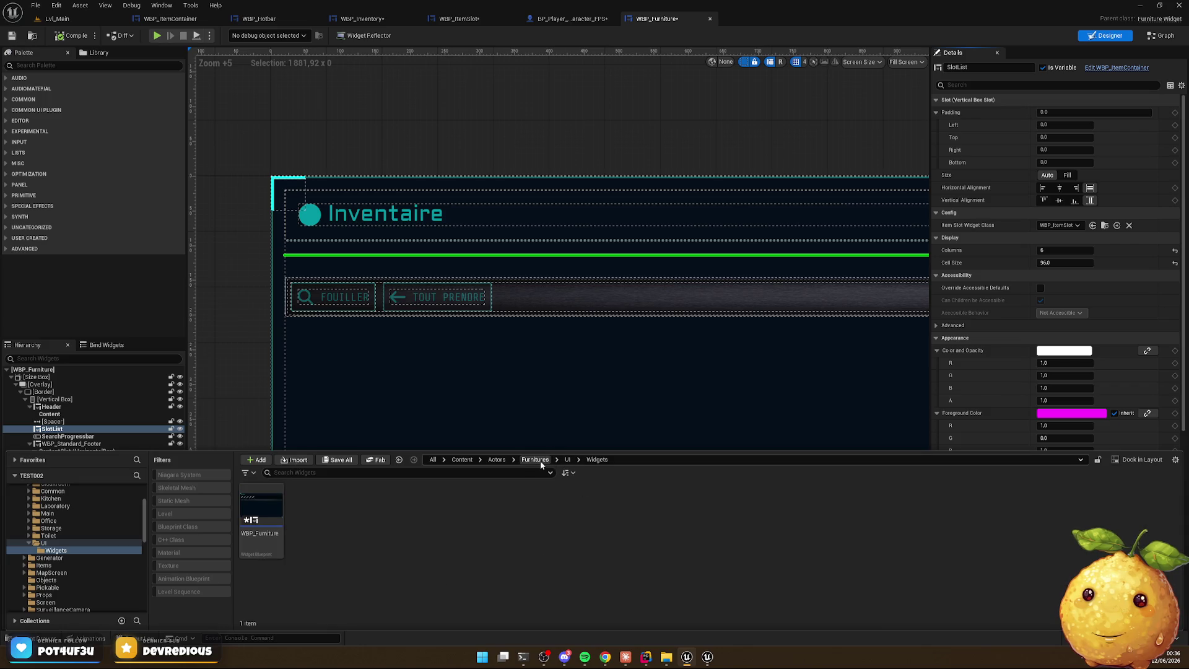
pyautogui.click(536, 460)
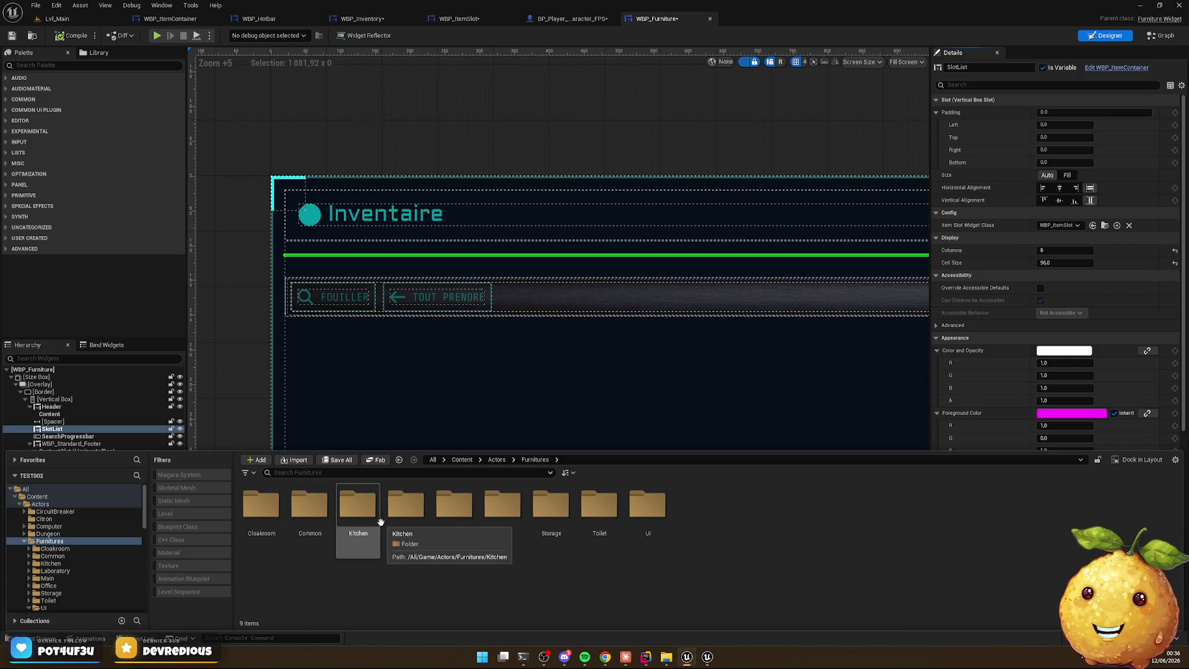
pyautogui.click(645, 656)
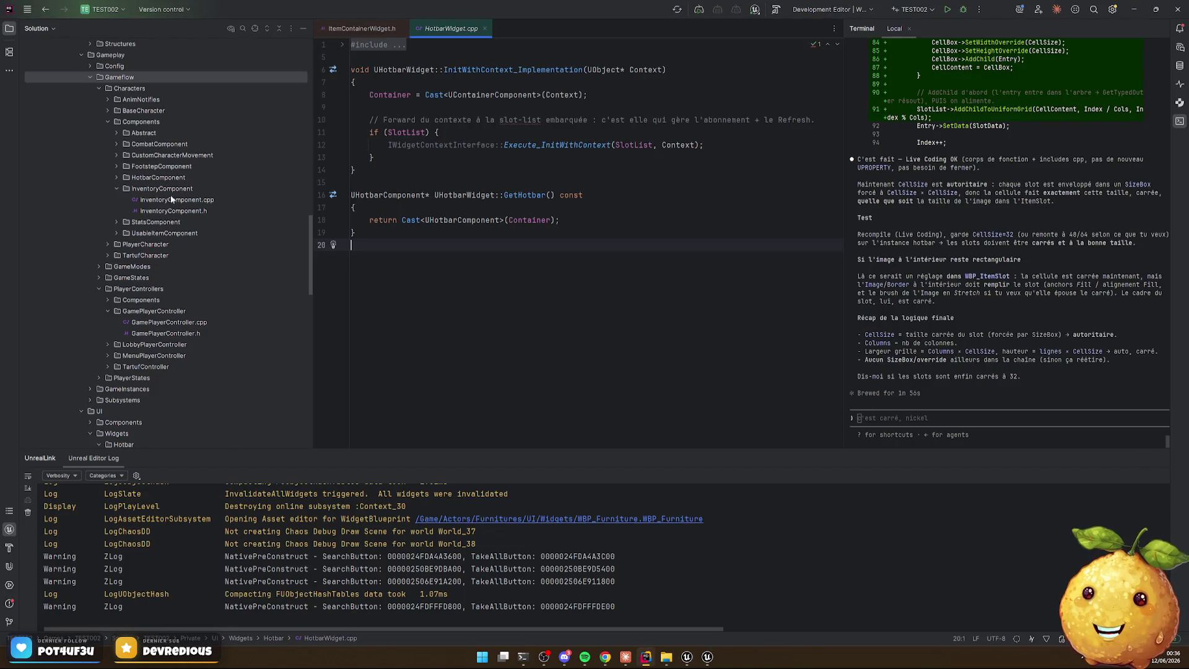
# In Rider, expand Furnitures > Base and open ContainerFurniture.h
pyautogui.scroll(15, 169, 284)
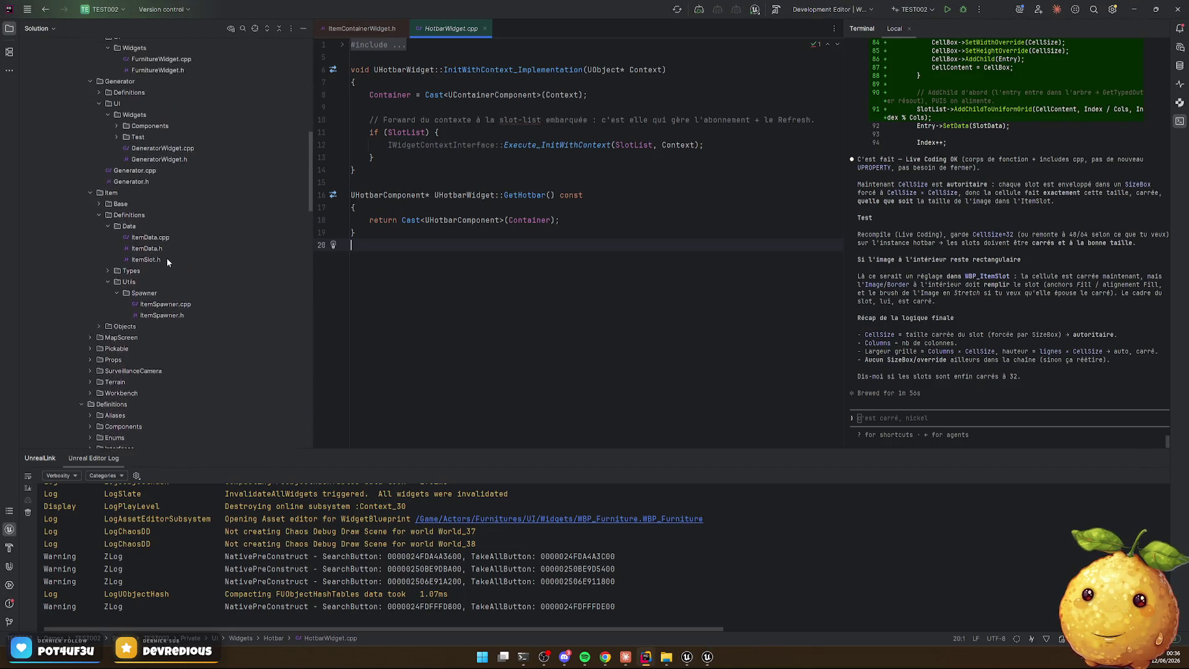
pyautogui.scroll(2, 167, 262)
pyautogui.scroll(4, 171, 167)
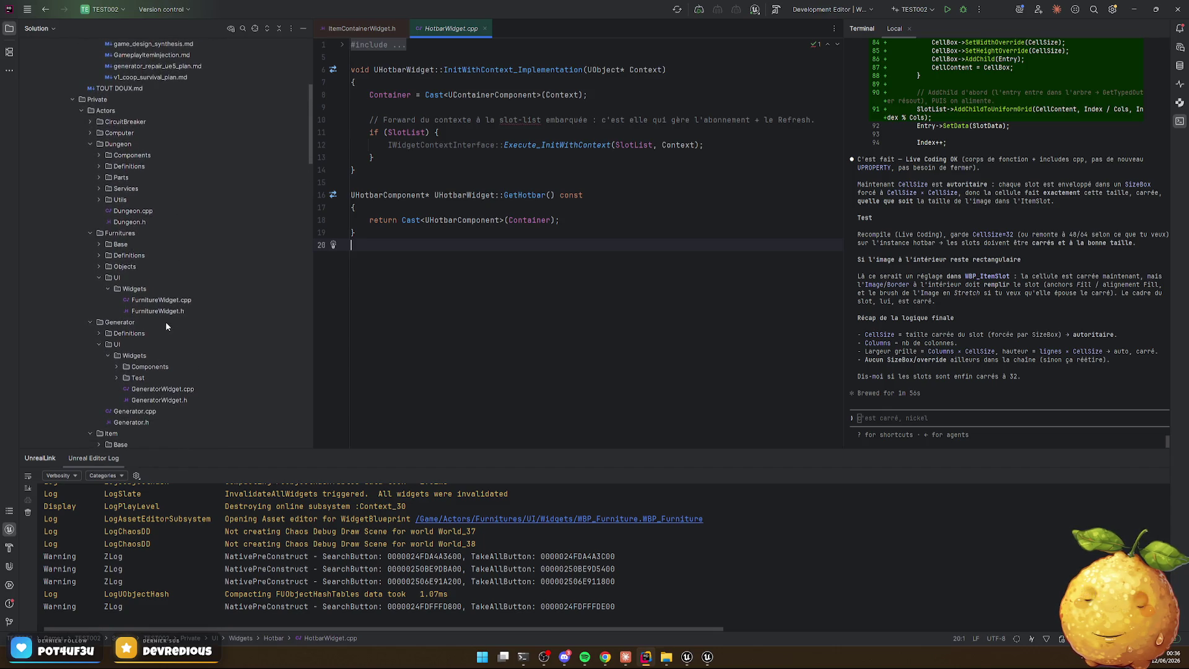
pyautogui.doubleClick(129, 245)
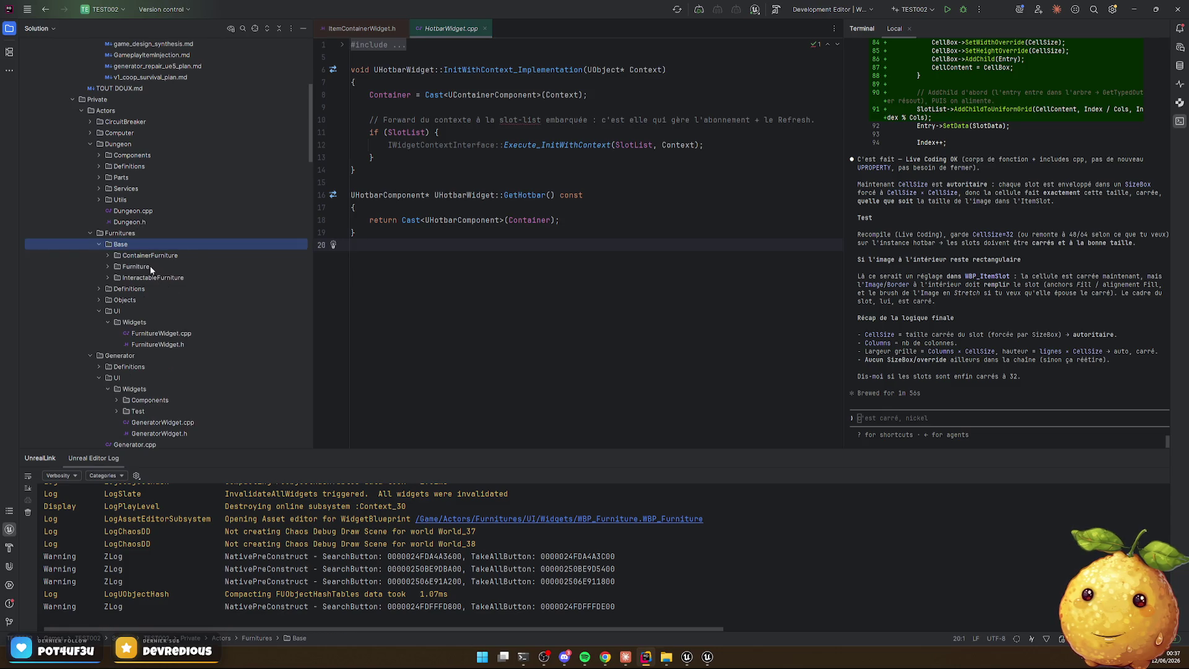
pyautogui.doubleClick(151, 268)
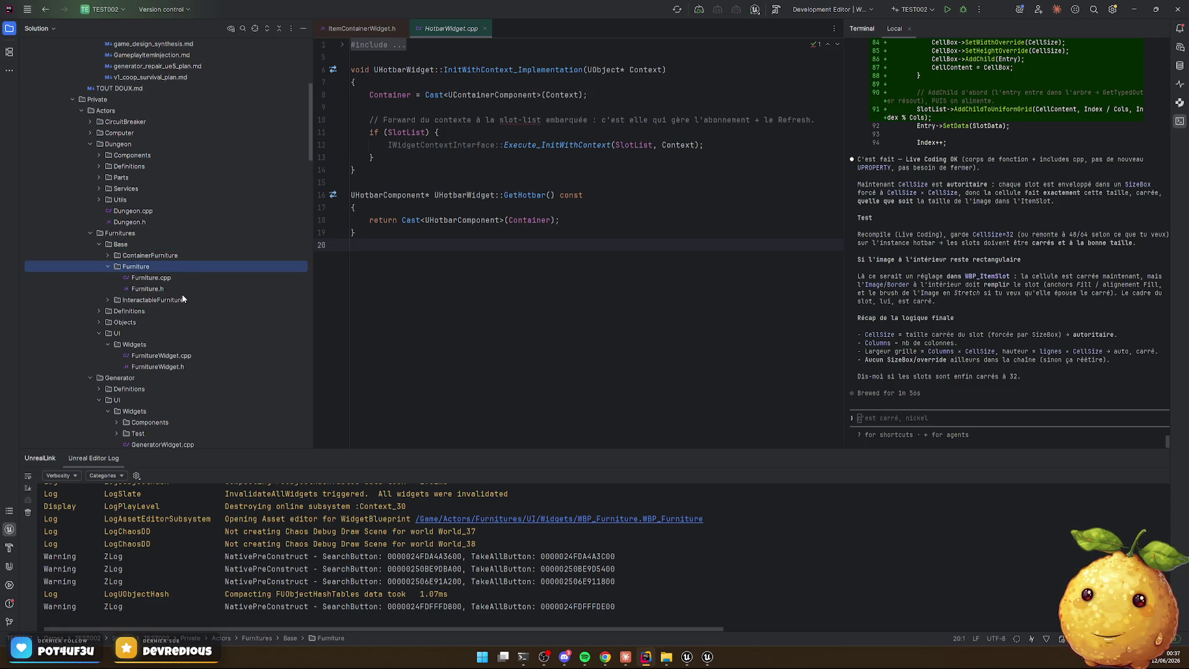
pyautogui.doubleClick(161, 255)
pyautogui.doubleClick(161, 277)
pyautogui.scroll(-2, 561, 258)
pyautogui.scroll(2, 562, 259)
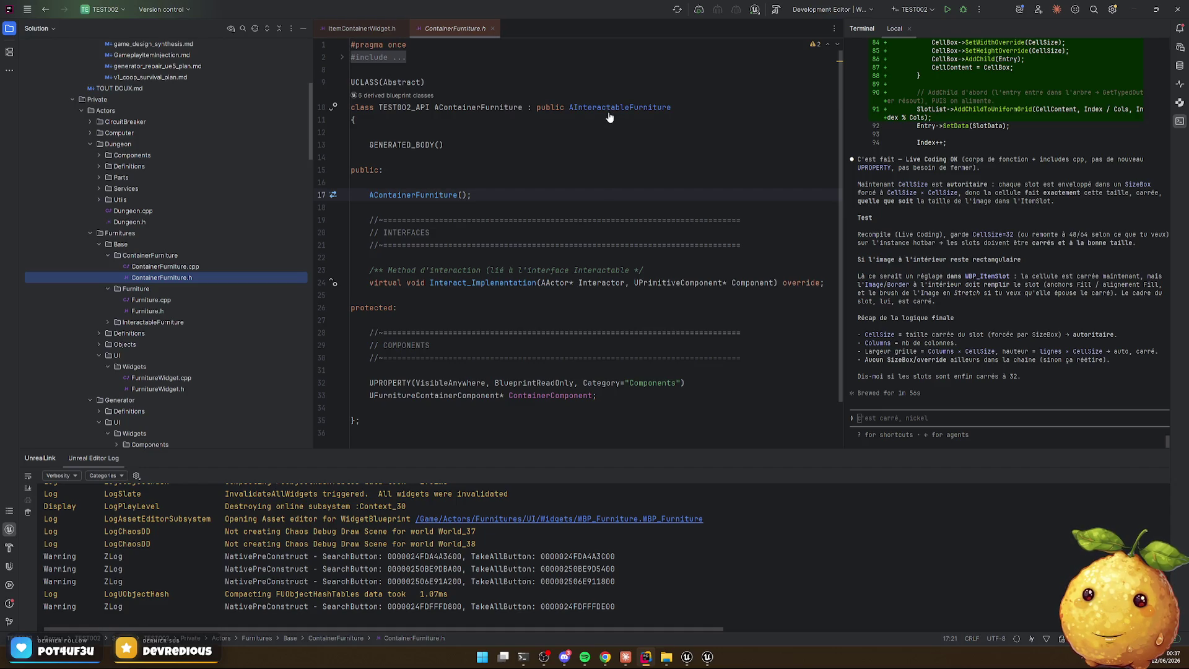
# Jump to the UFurnitureContainerComponent declaration and read through it
pyautogui.keyDown('ctrl'); pyautogui.click(549, 394); pyautogui.keyUp('ctrl')
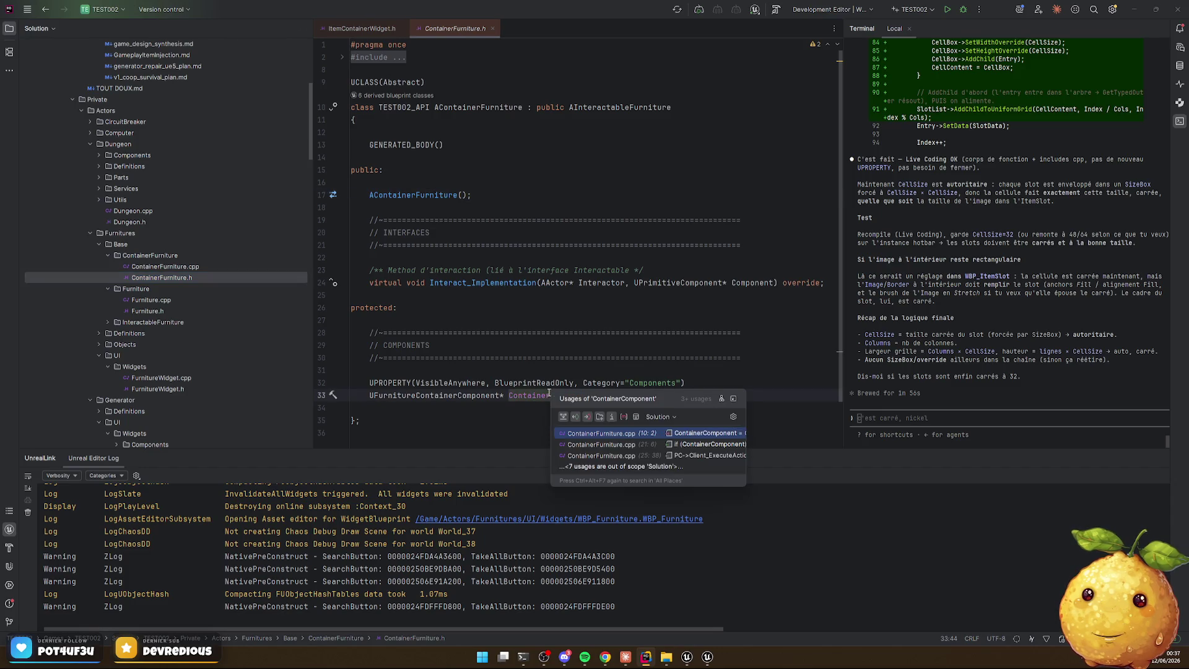
pyautogui.click(516, 404)
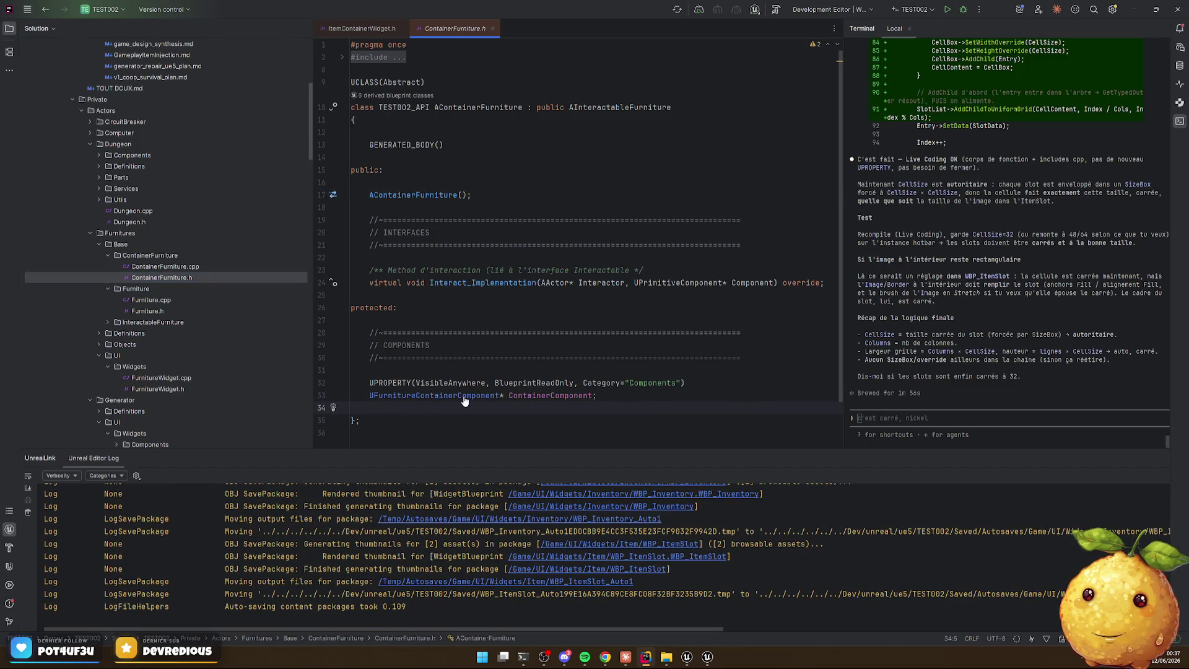
pyautogui.keyDown('ctrl'); pyautogui.click(464, 396); pyautogui.keyUp('ctrl')
pyautogui.scroll(-10, 543, 256)
pyautogui.scroll(-20, 543, 255)
pyautogui.scroll(-16, 503, 205)
pyautogui.scroll(-10, 502, 215)
pyautogui.scroll(20, 501, 221)
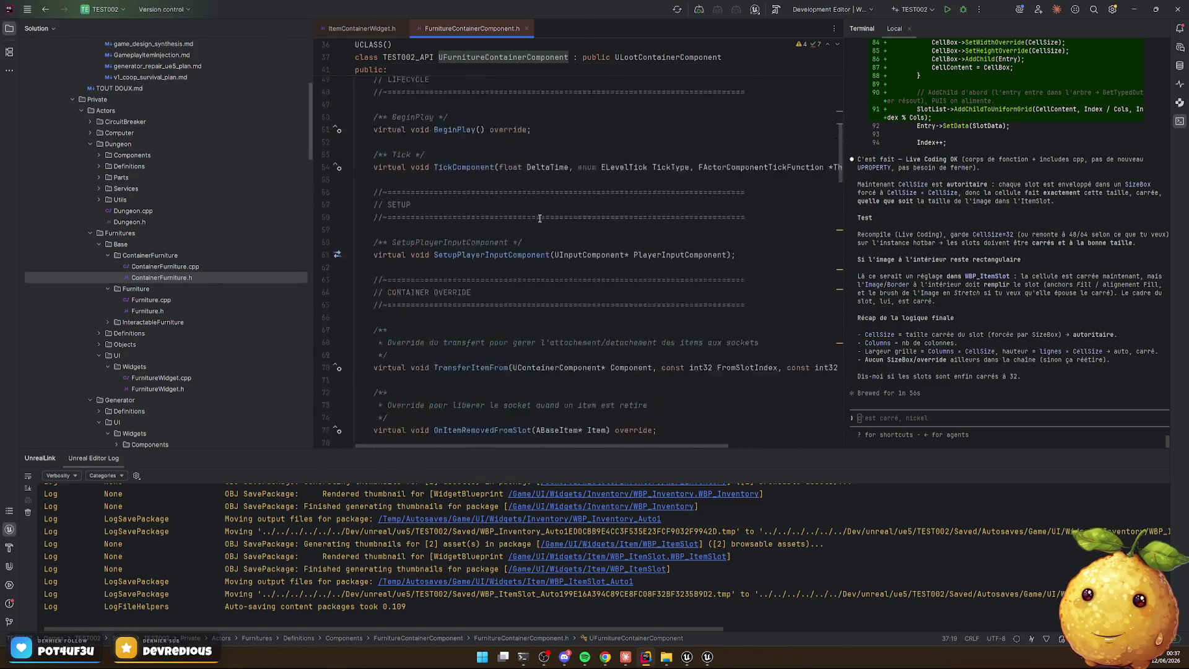
pyautogui.scroll(14, 540, 219)
pyautogui.scroll(-5, 503, 216)
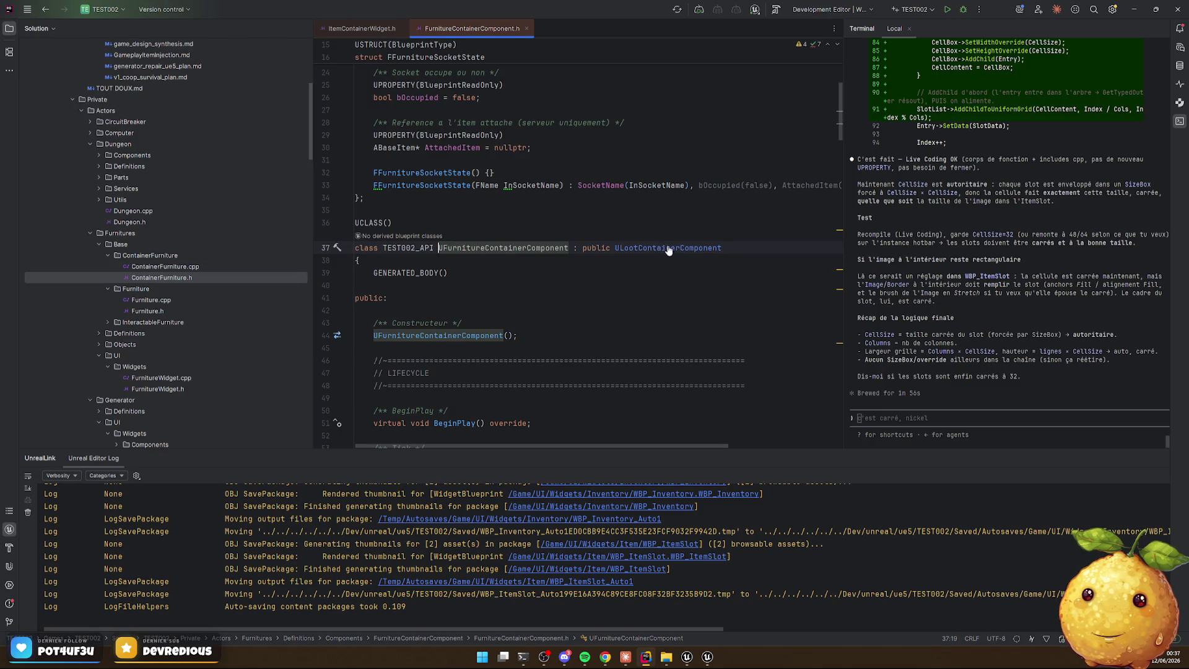
# Follow ULootContainerComponent up to UContainerComponent and locate its int Size property
pyautogui.keyDown('ctrl'); pyautogui.click(665, 249); pyautogui.keyUp('ctrl')
pyautogui.scroll(-8, 532, 251)
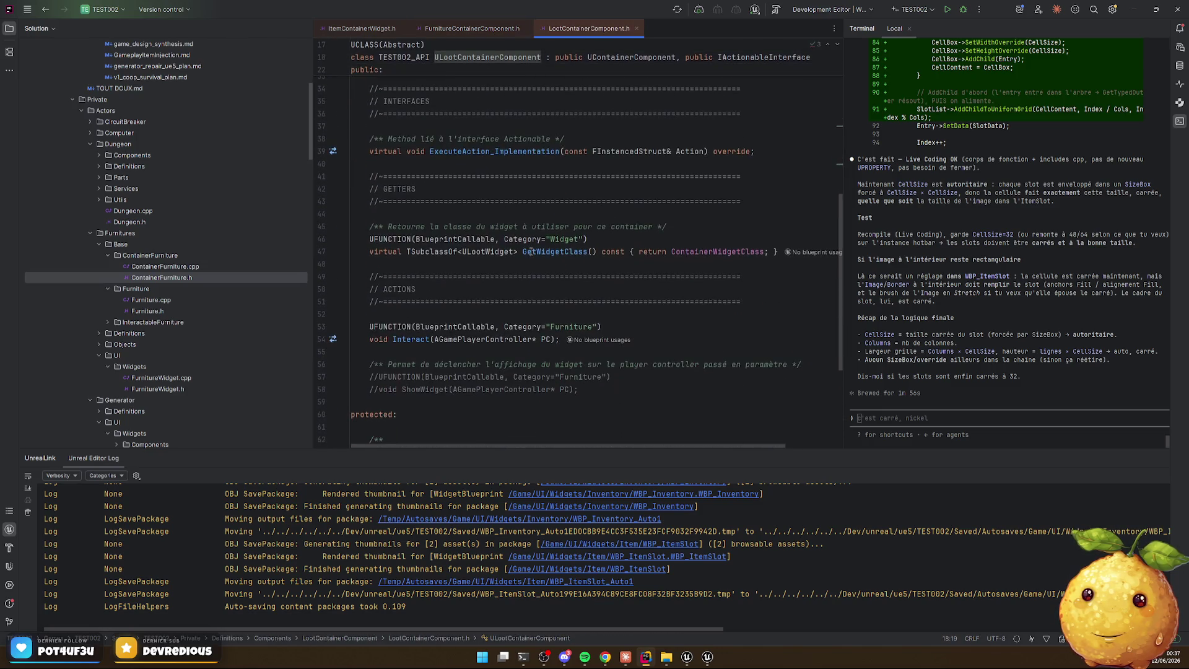
pyautogui.scroll(-5, 530, 251)
pyautogui.scroll(12, 529, 250)
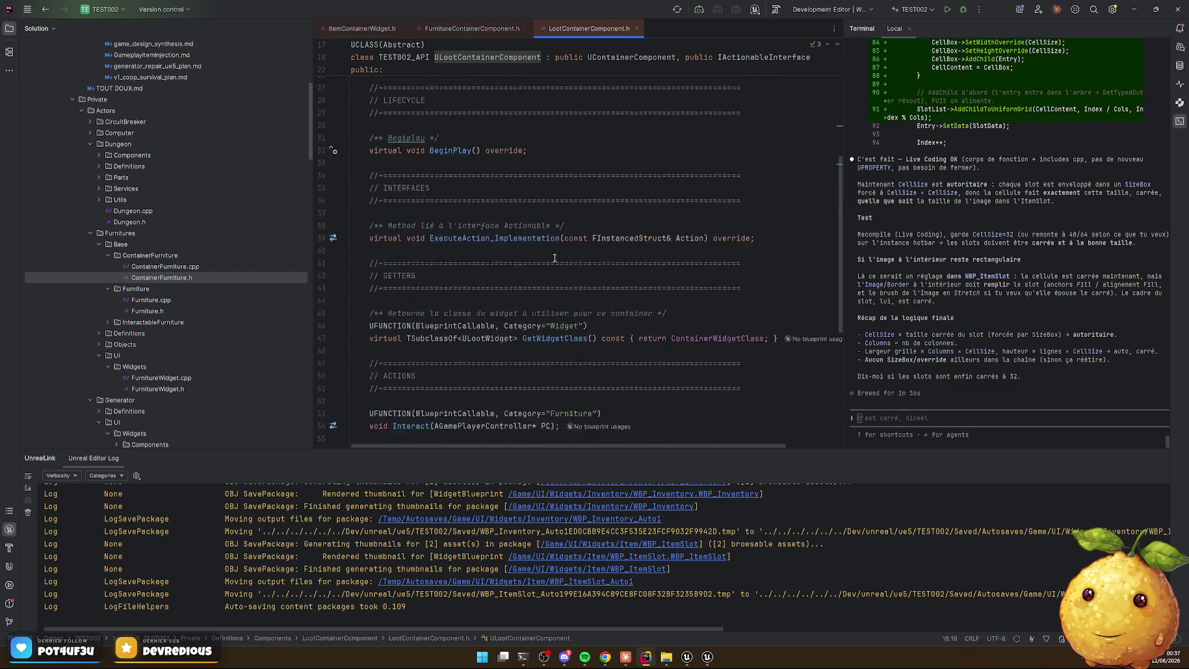
pyautogui.keyDown('ctrl'); pyautogui.click(641, 162); pyautogui.keyUp('ctrl')
pyautogui.scroll(-10, 491, 259)
pyautogui.scroll(-20, 491, 259)
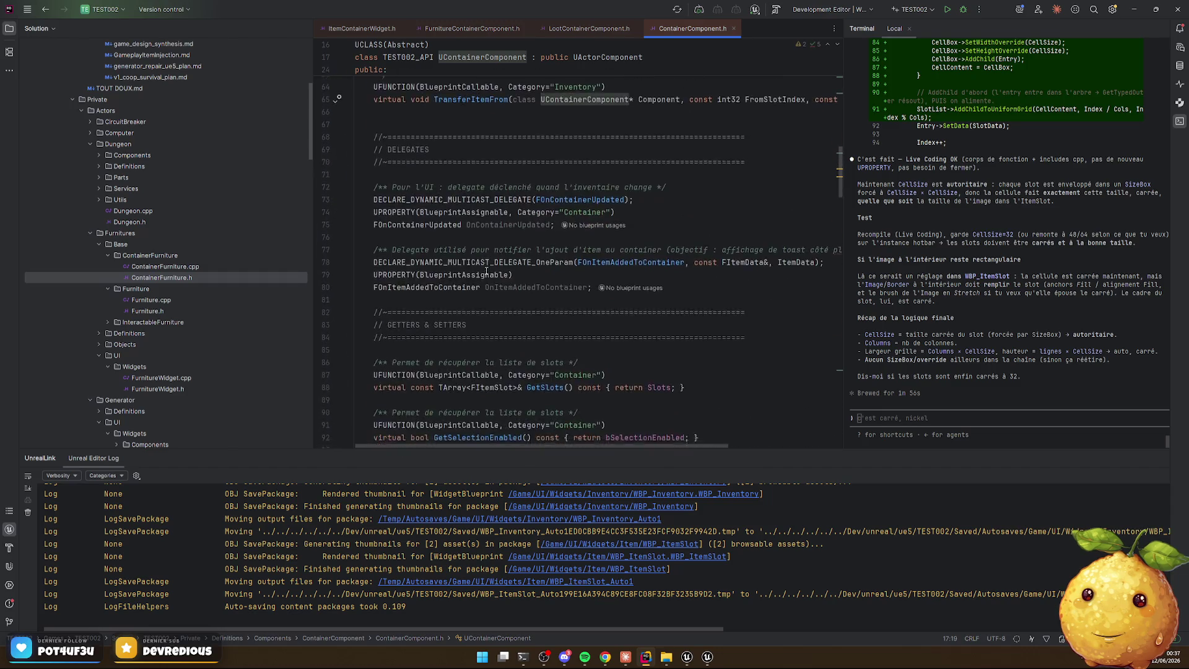
pyautogui.scroll(-8, 494, 266)
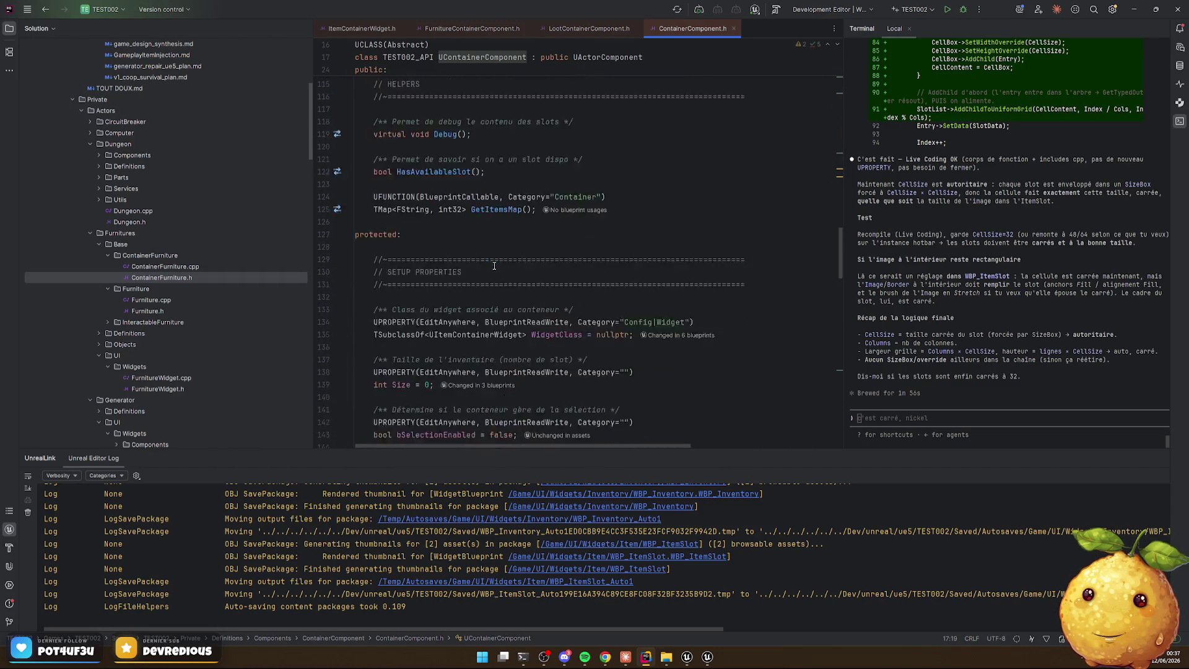
pyautogui.scroll(-3, 489, 264)
pyautogui.scroll(3, 421, 246)
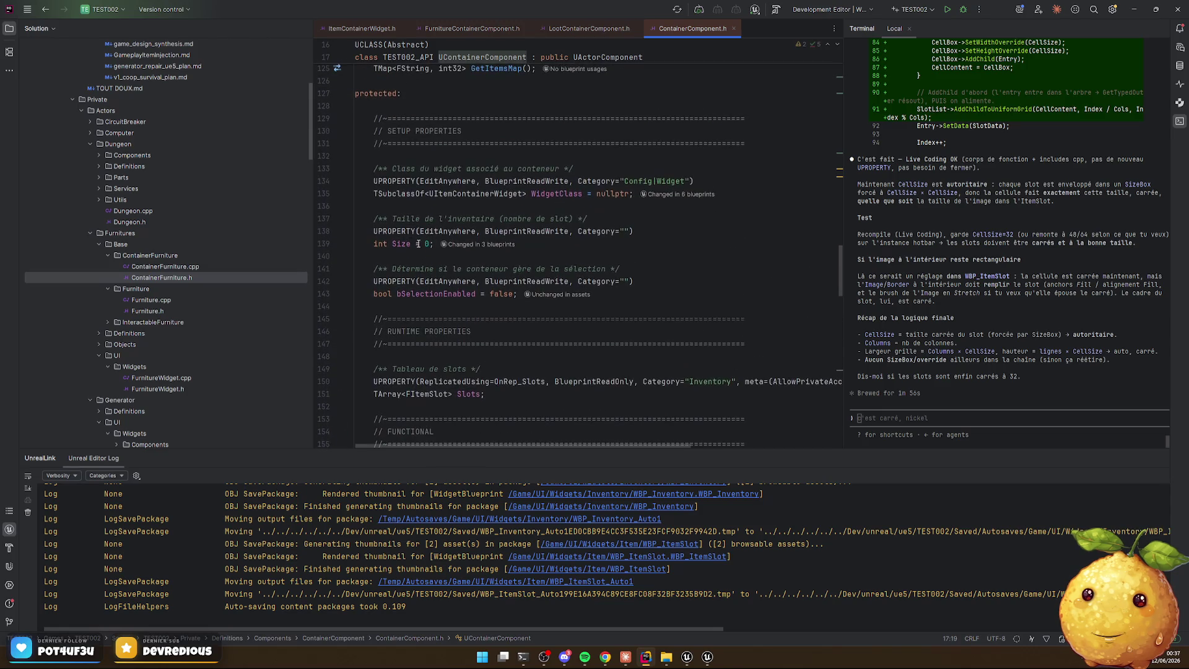
pyautogui.moveTo(439, 233)
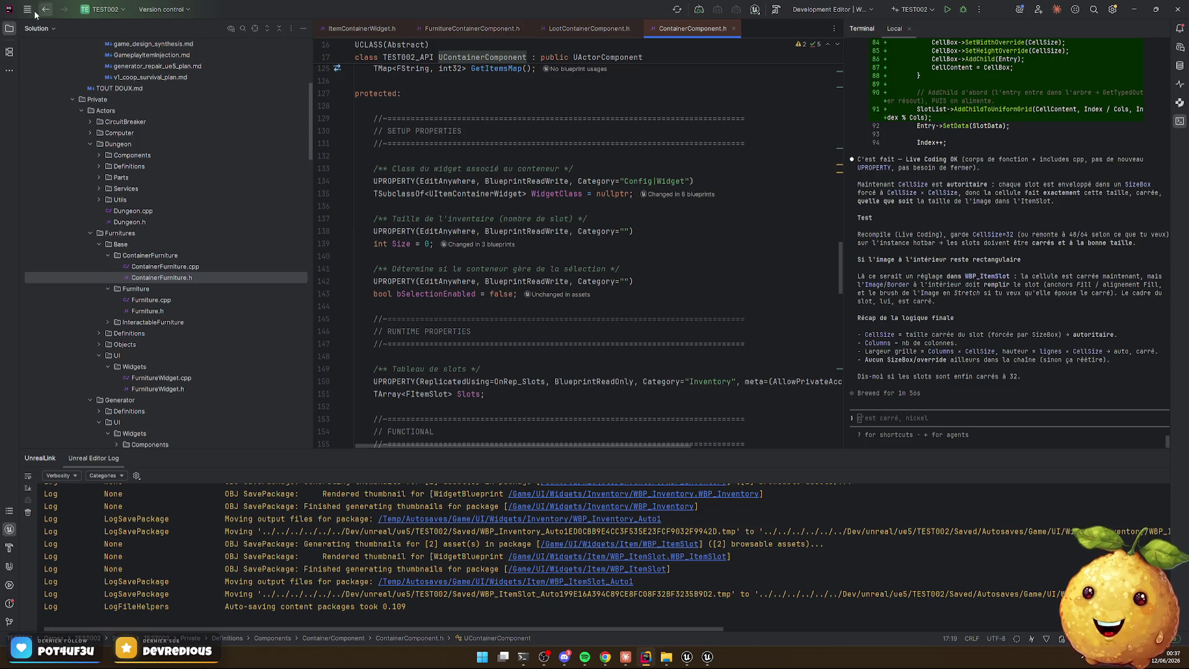
# Open the BP_Cabinet blueprint from the Common > Cabinet folder in Unreal's Content Browser
pyautogui.click(691, 658)
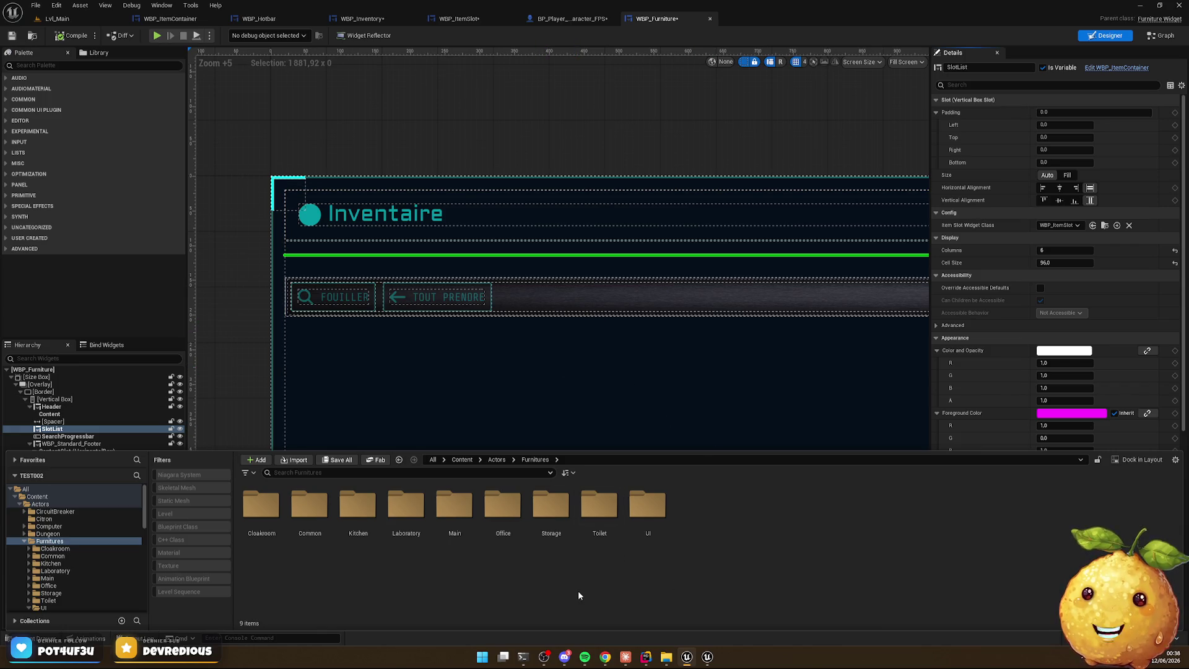
pyautogui.doubleClick(329, 524)
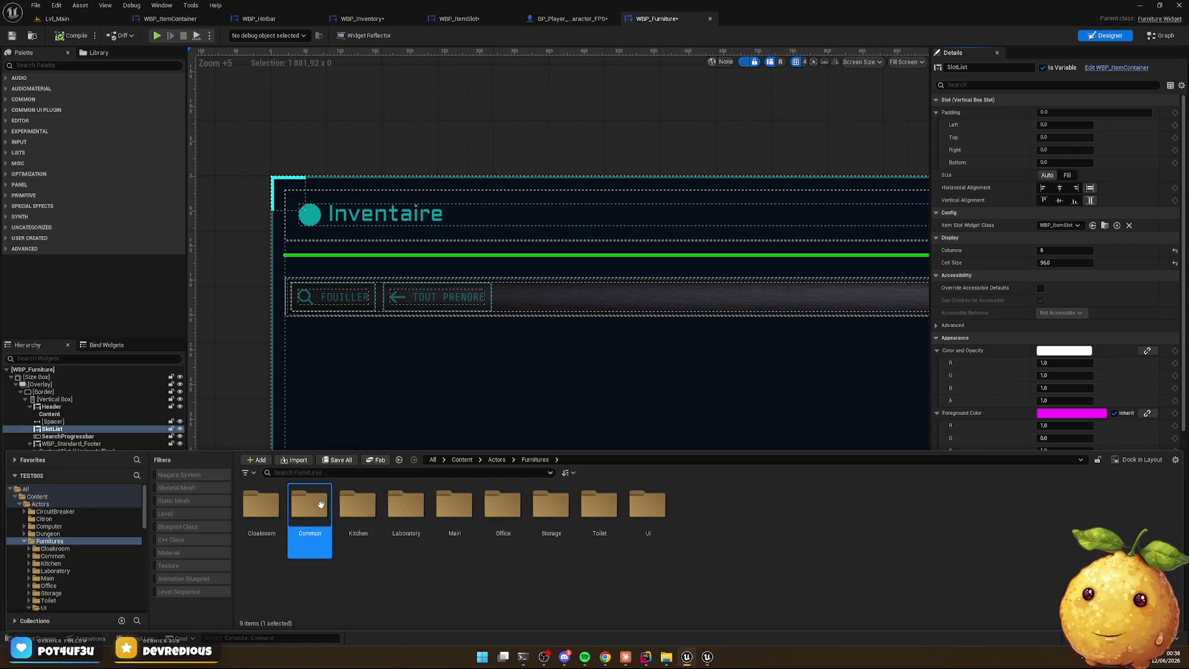
pyautogui.doubleClick(266, 508)
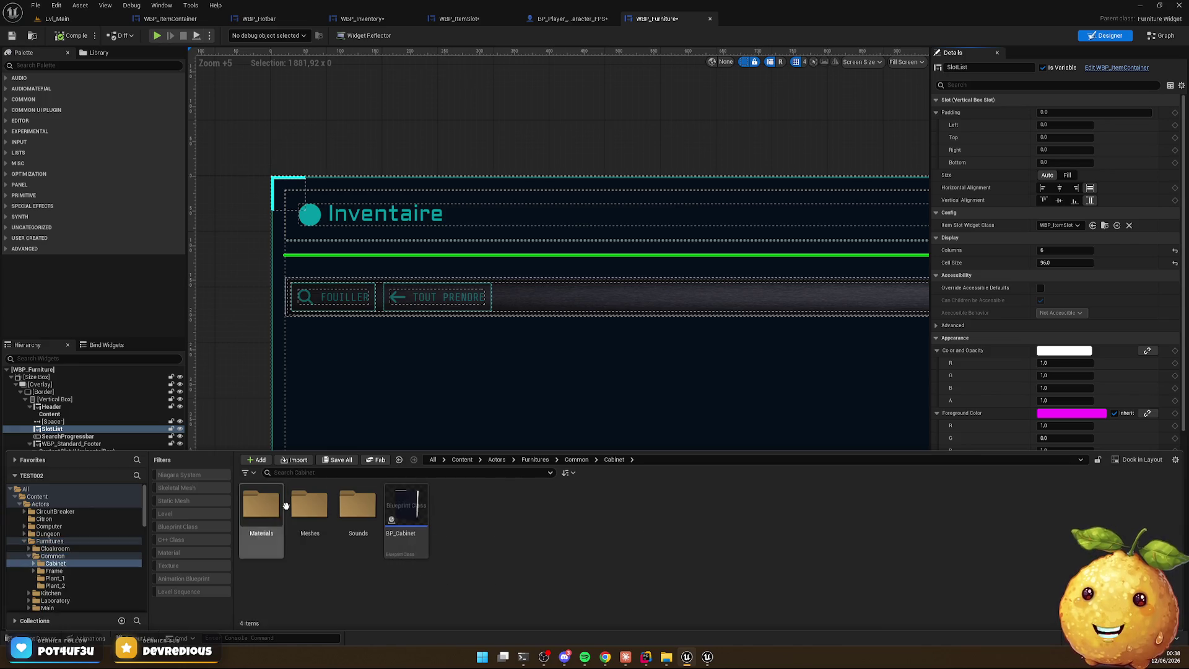
pyautogui.doubleClick(403, 519)
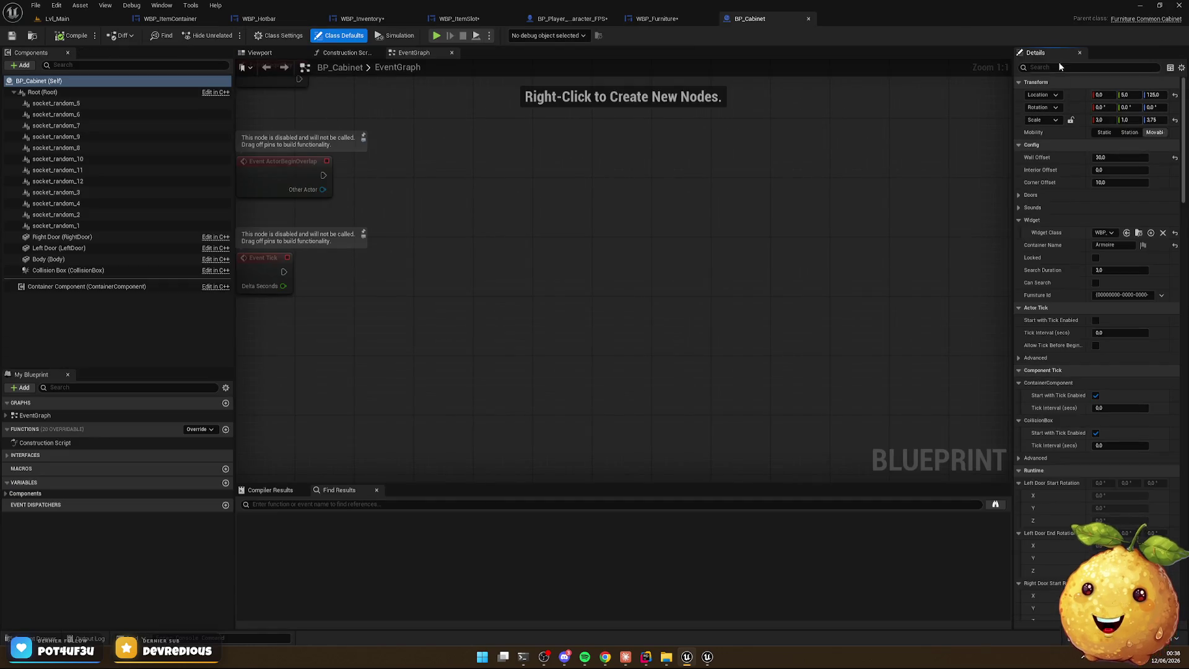
# Set the cabinet's Size to 12 and save BP_Cabinet
pyautogui.write('size')
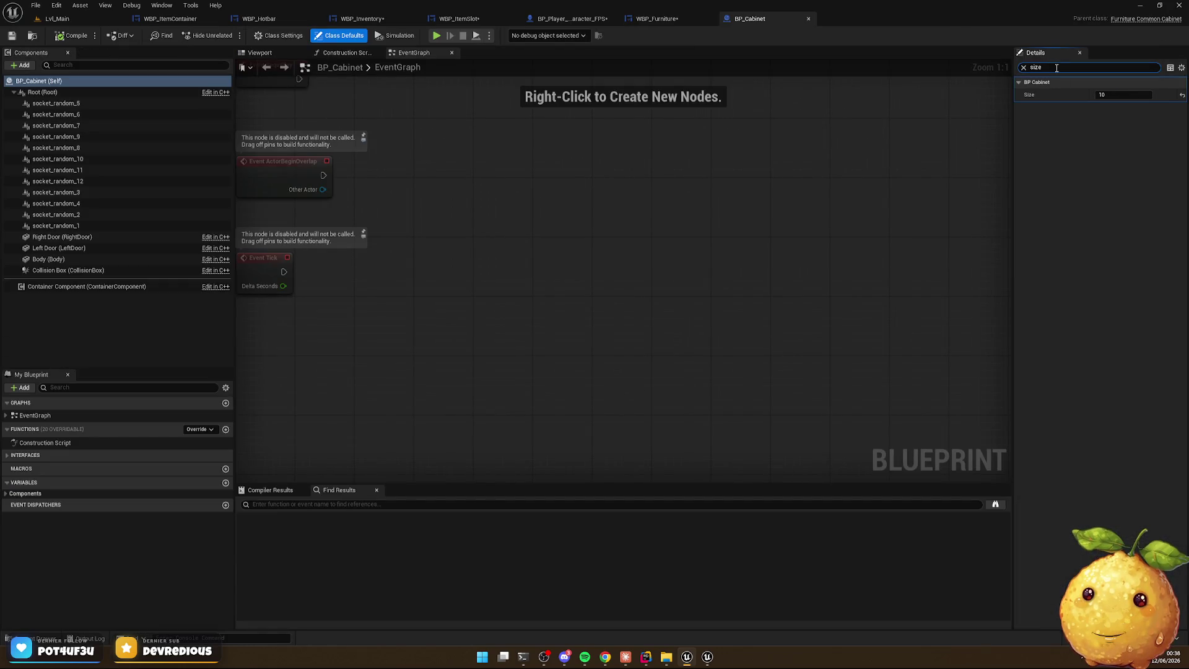
pyautogui.click(1127, 93)
pyautogui.write('12')
pyautogui.press('Return')
pyautogui.click(13, 36)
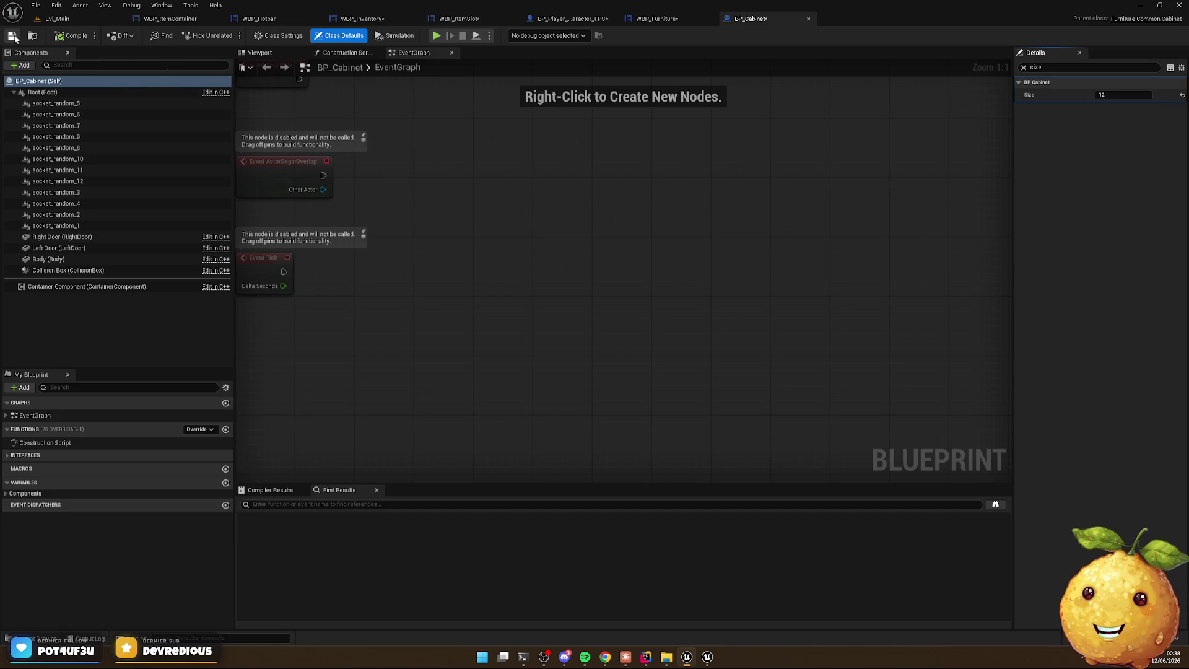
# Play-test Lvl_Main and open the cabinet beside the inventory
pyautogui.click(66, 19)
pyautogui.click(229, 36)
pyautogui.press('e')
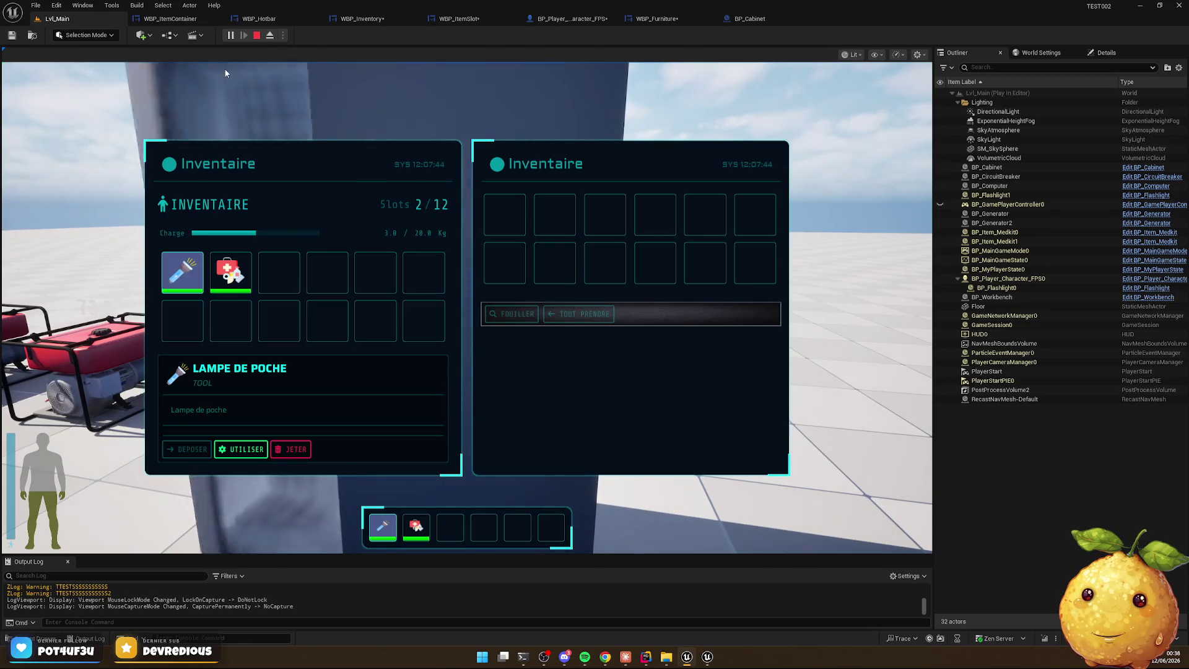
# Move the flashlight and medkit into the cabinet grid and back into the inventory, then view the mockup
pyautogui.moveTo(241, 277)
pyautogui.mouseDown()
pyautogui.moveTo(511, 217)
pyautogui.moveTo(402, 260)
pyautogui.moveTo(549, 224)
pyautogui.mouseUp()
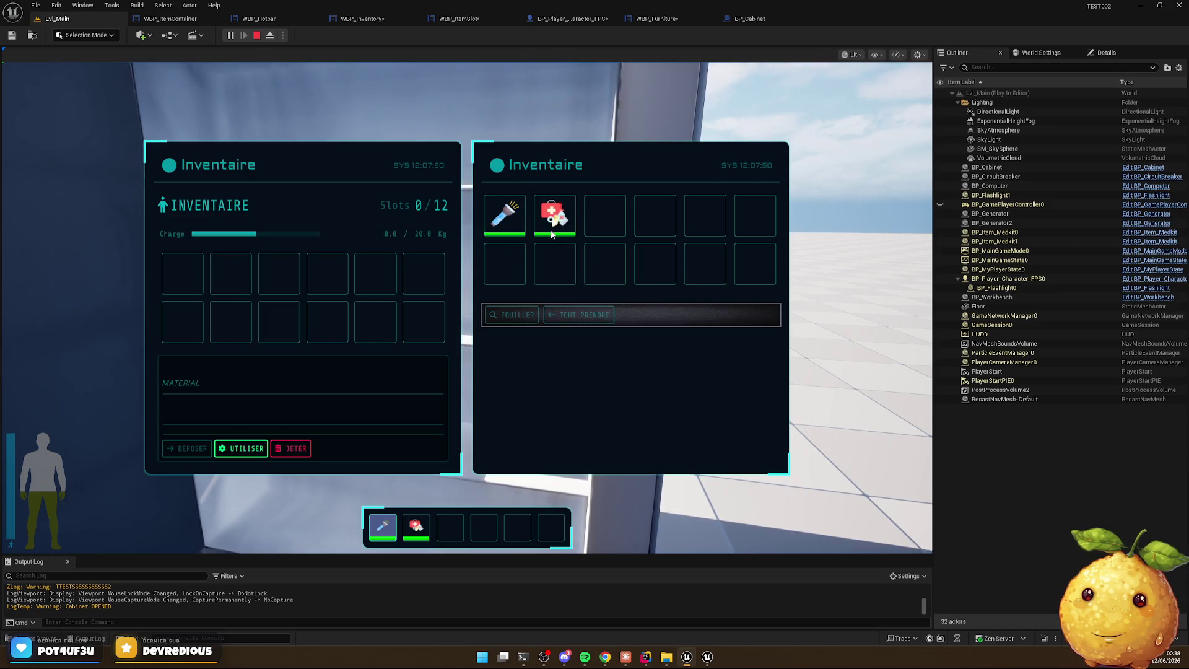
pyautogui.moveTo(551, 233); pyautogui.dragTo(183, 275)
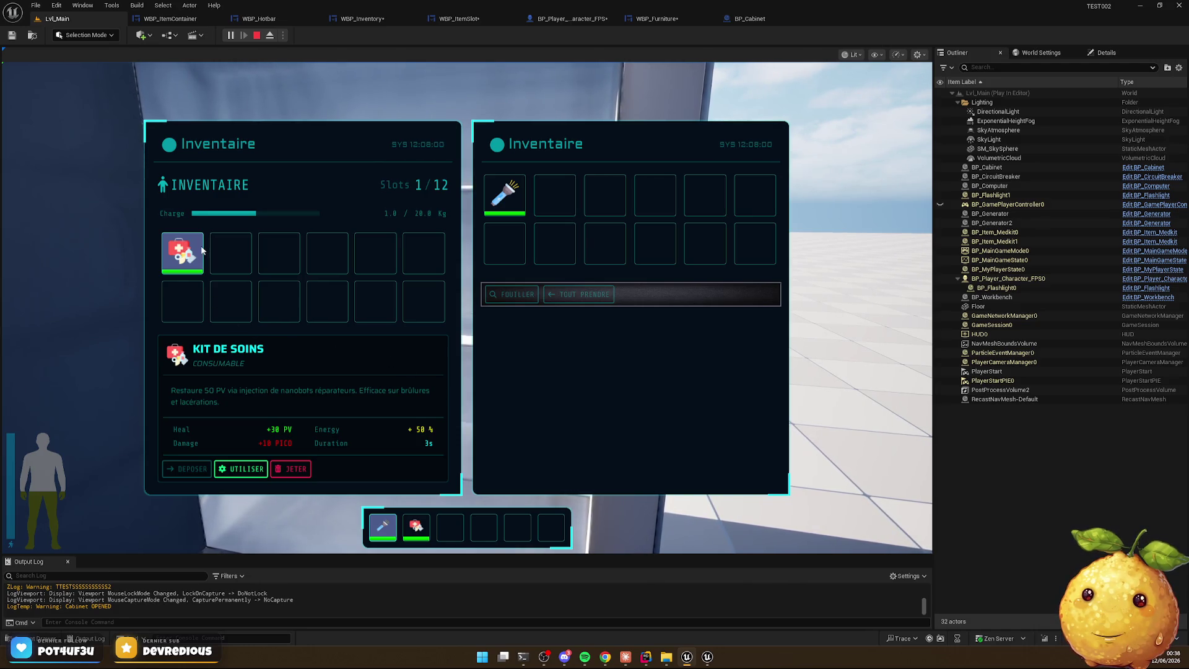
pyautogui.moveTo(505, 195)
pyautogui.mouseDown()
pyautogui.moveTo(232, 253)
pyautogui.moveTo(230, 268)
pyautogui.mouseUp()
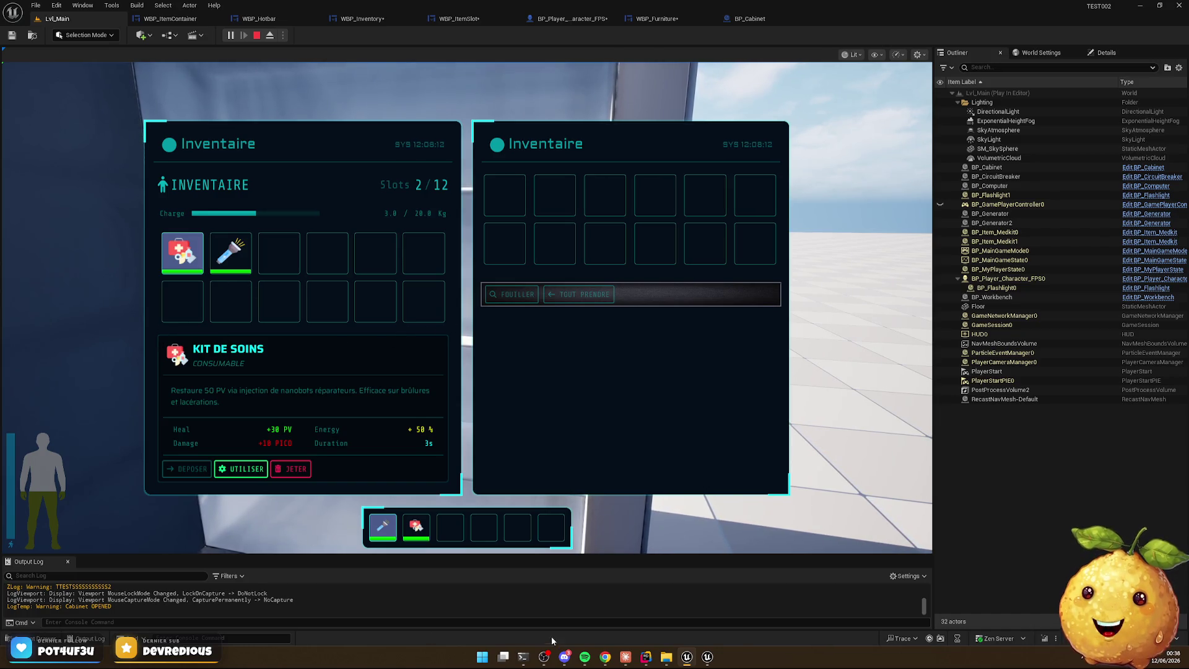
pyautogui.click(604, 657)
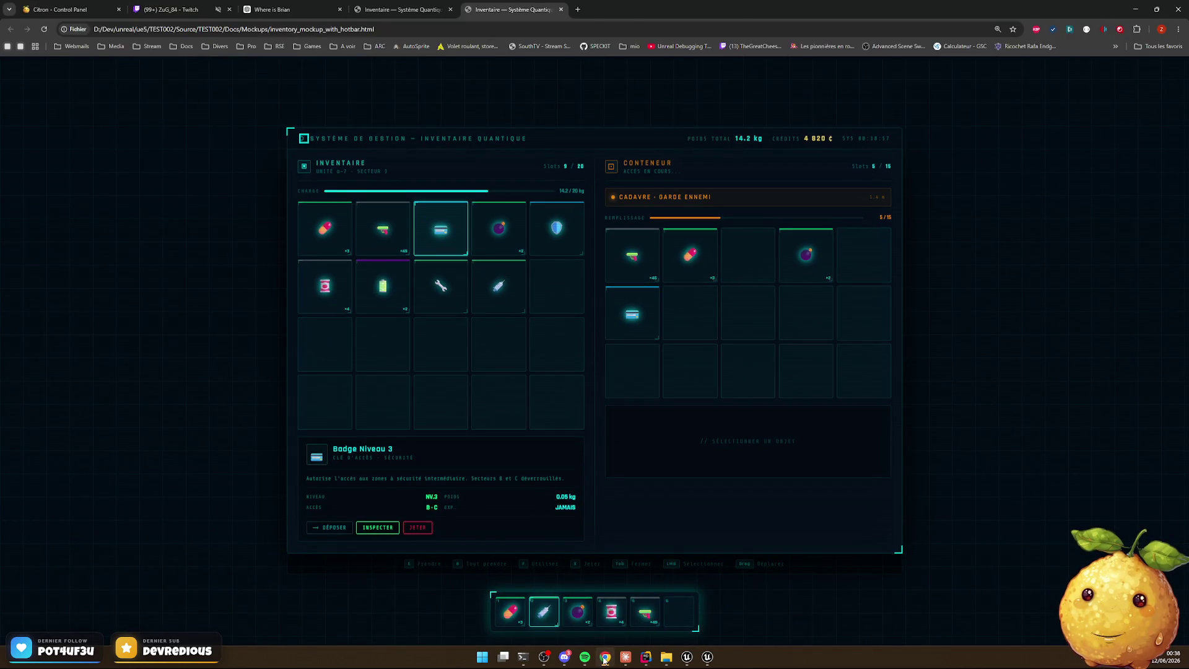
# Minimize the Chrome mockup window to return to the running game
pyautogui.click(605, 659)
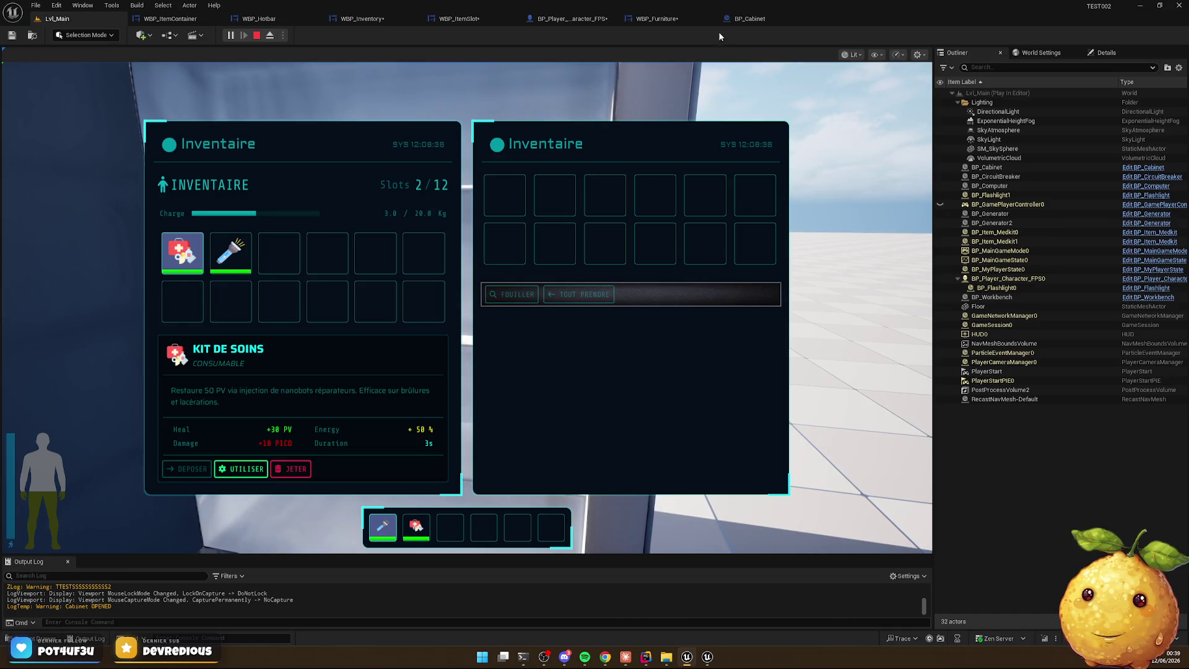
# Stop the play session and set WBP_ItemContainer's SlotList slot padding to 0
pyautogui.press('Tab')
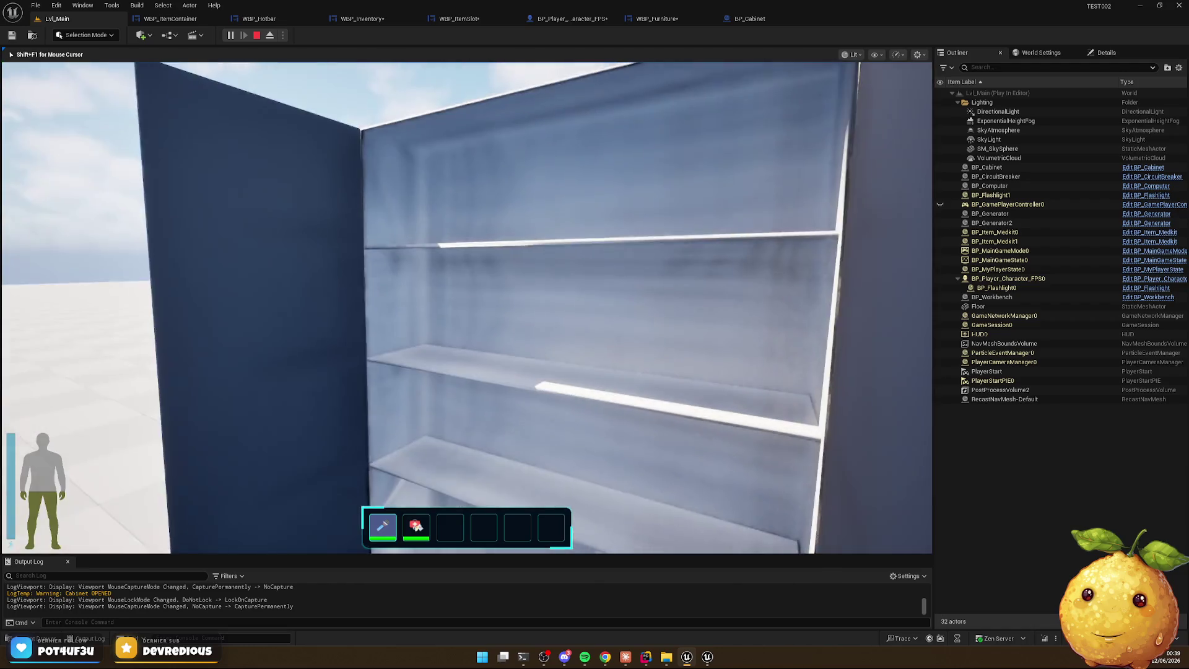
pyautogui.press('Escape')
pyautogui.click(170, 20)
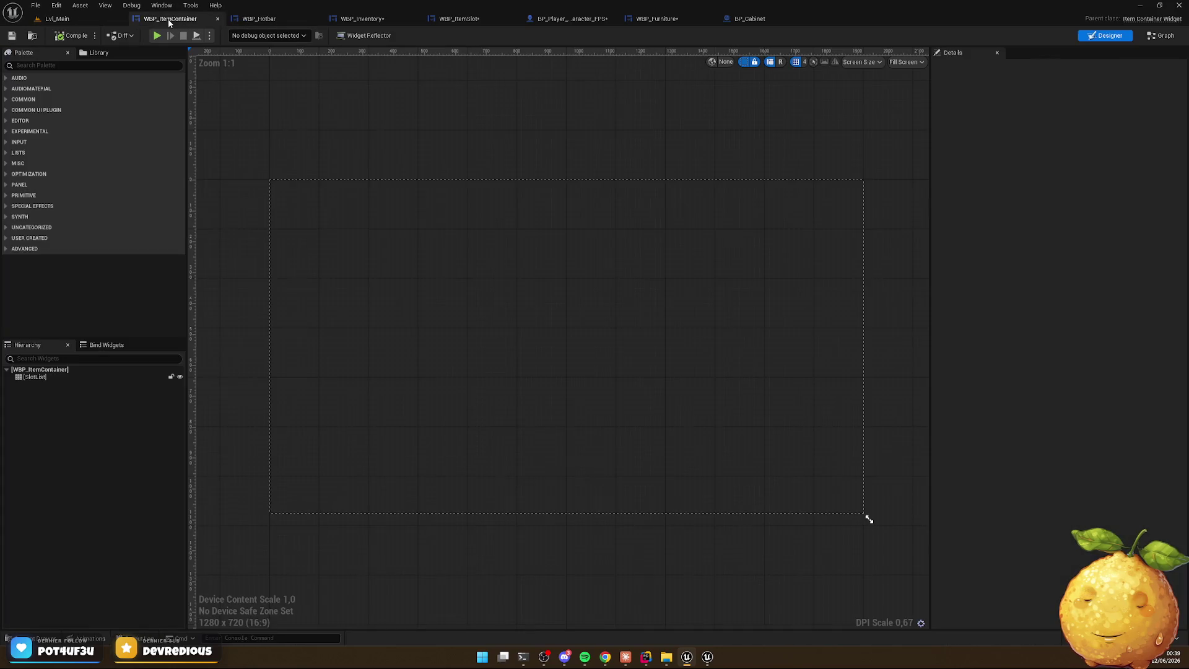
pyautogui.click(28, 377)
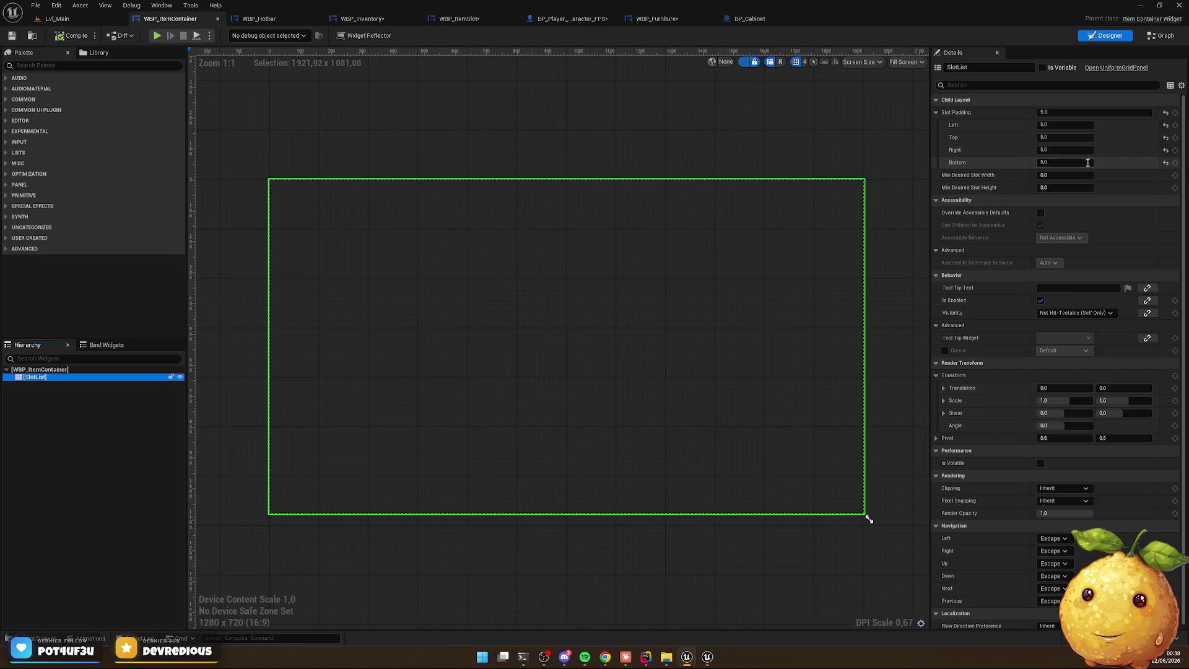
pyautogui.click(1057, 112)
pyautogui.write('0')
pyautogui.press('Return')
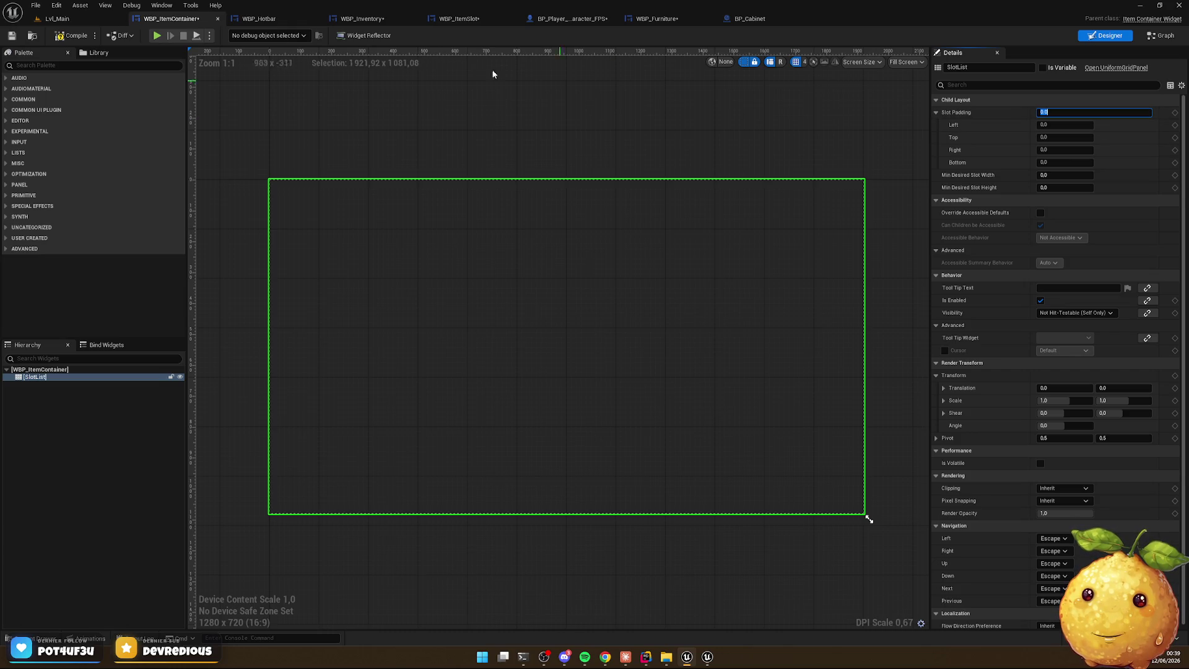
pyautogui.click(81, 20)
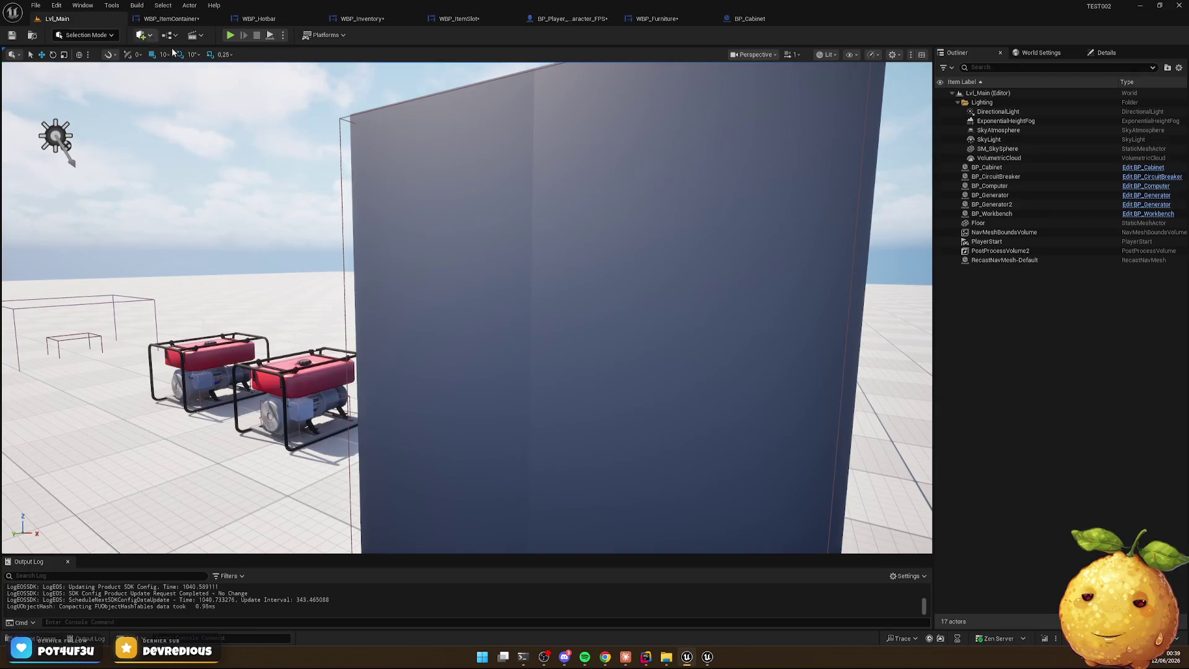
# Play-test to check the tighter inventory grid, then stop the session
pyautogui.click(230, 39)
pyautogui.press('Tab')
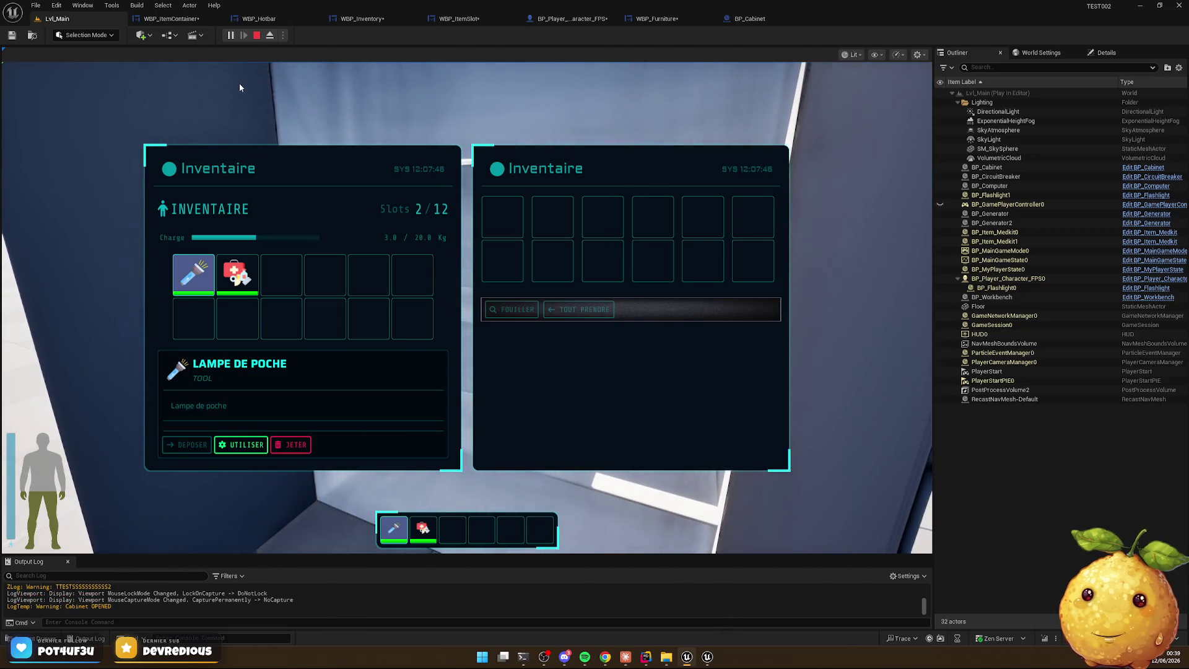
pyautogui.press('Tab')
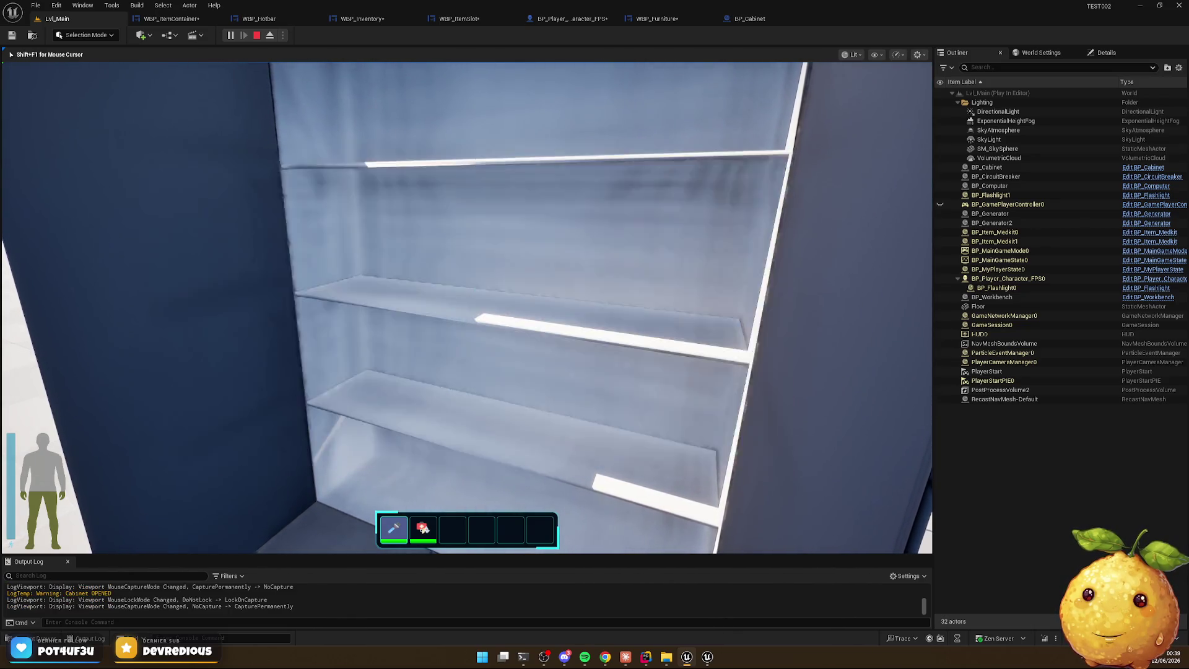
pyautogui.press('Escape')
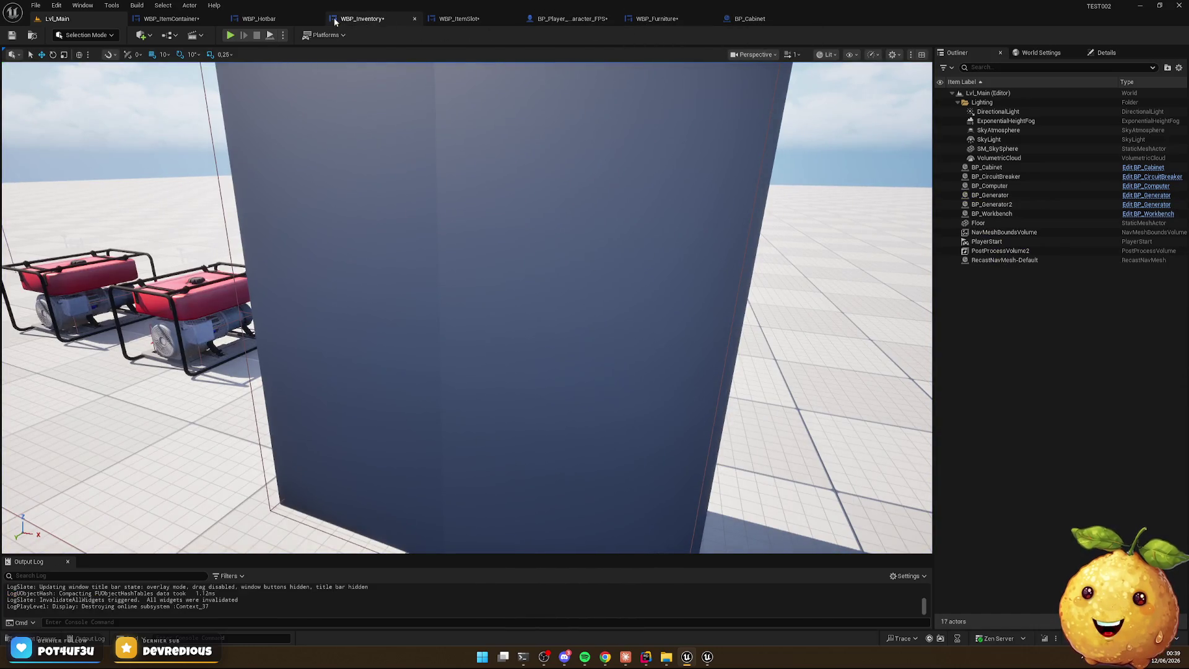
# Recheck WBP_ItemContainer's slot padding, then play-test with cabinet and inventory open side by side
pyautogui.click(171, 20)
pyautogui.click(1065, 112)
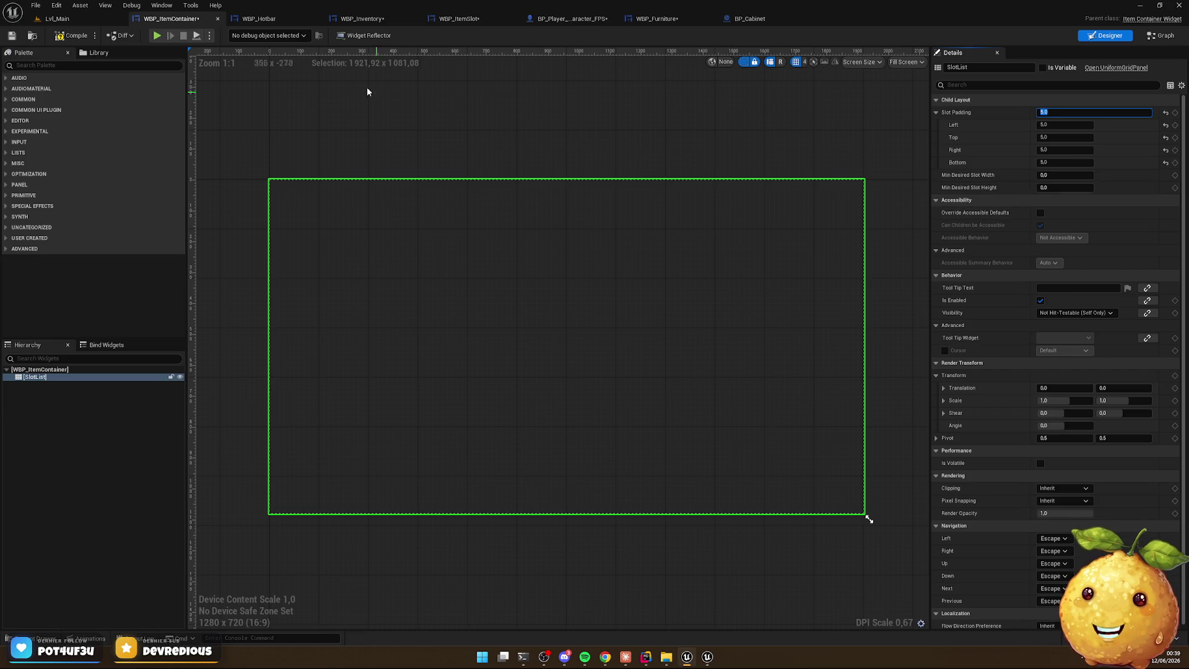
pyautogui.click(76, 19)
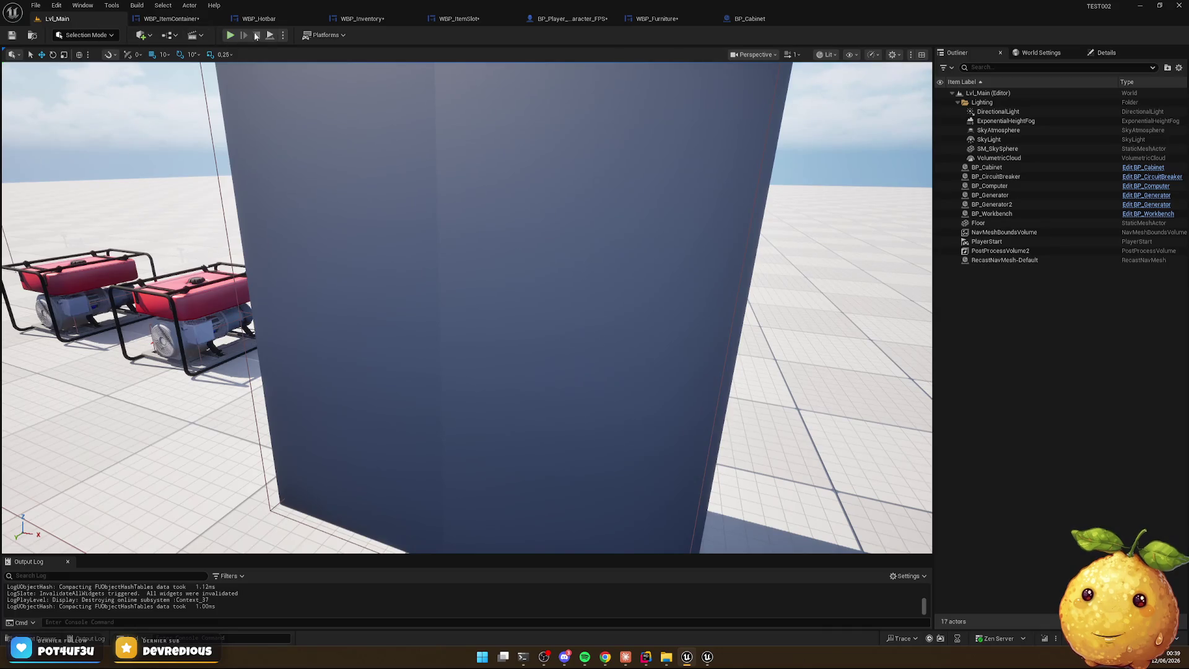
pyautogui.click(235, 35)
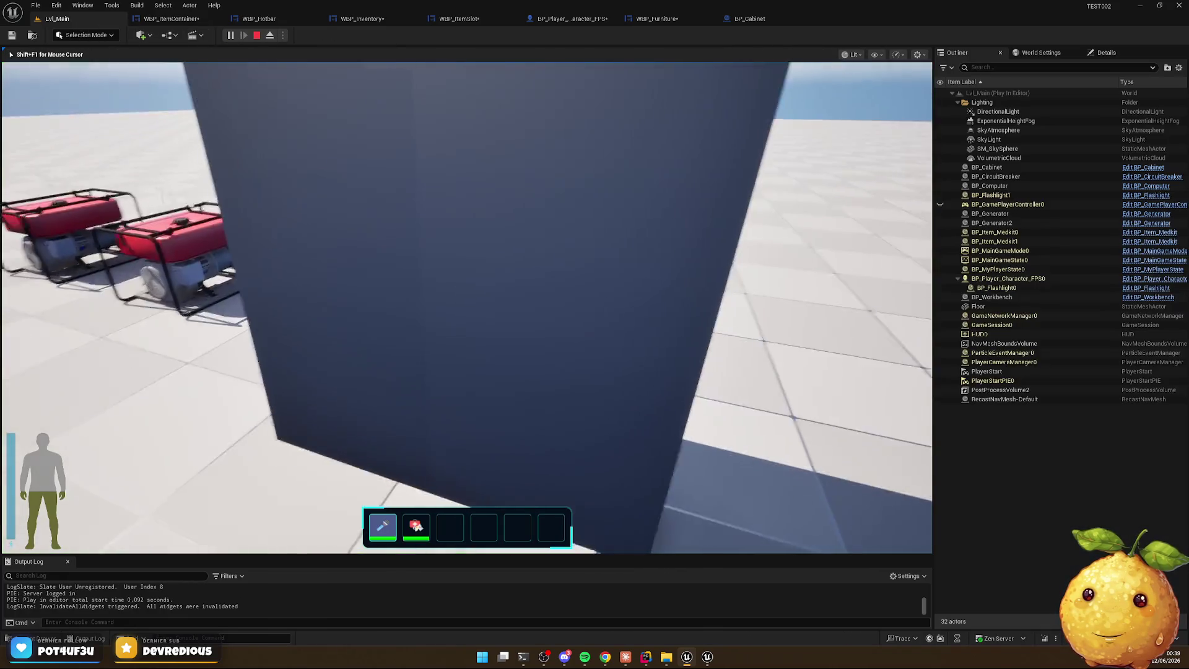
pyautogui.press('e')
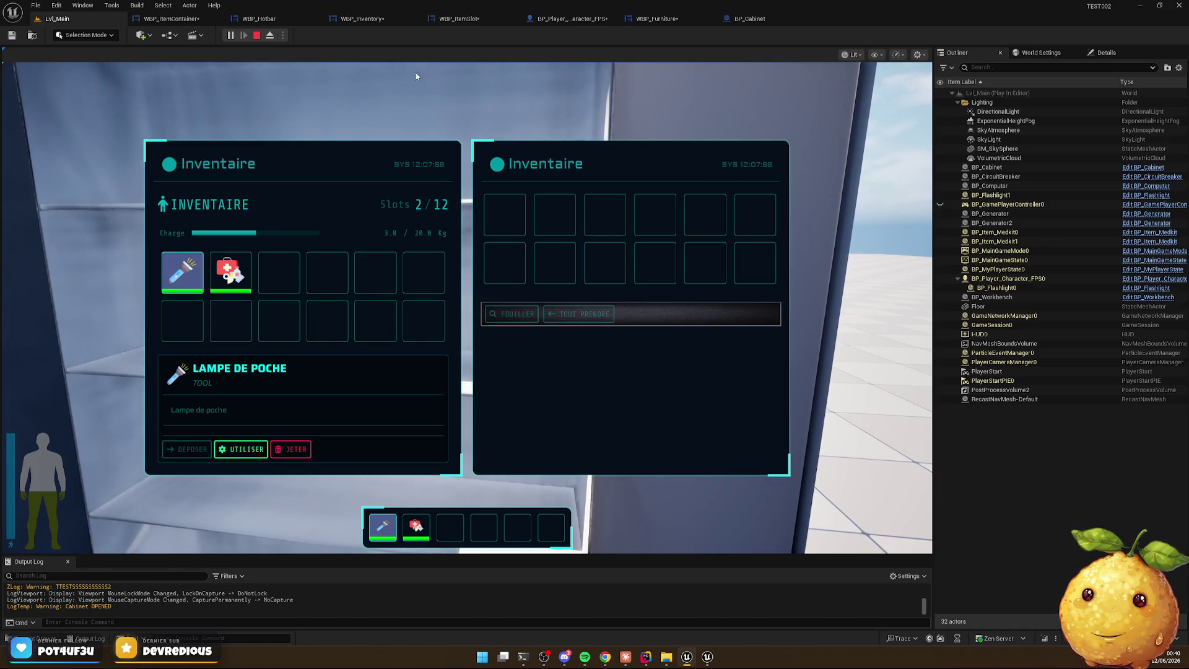
pyautogui.click(604, 659)
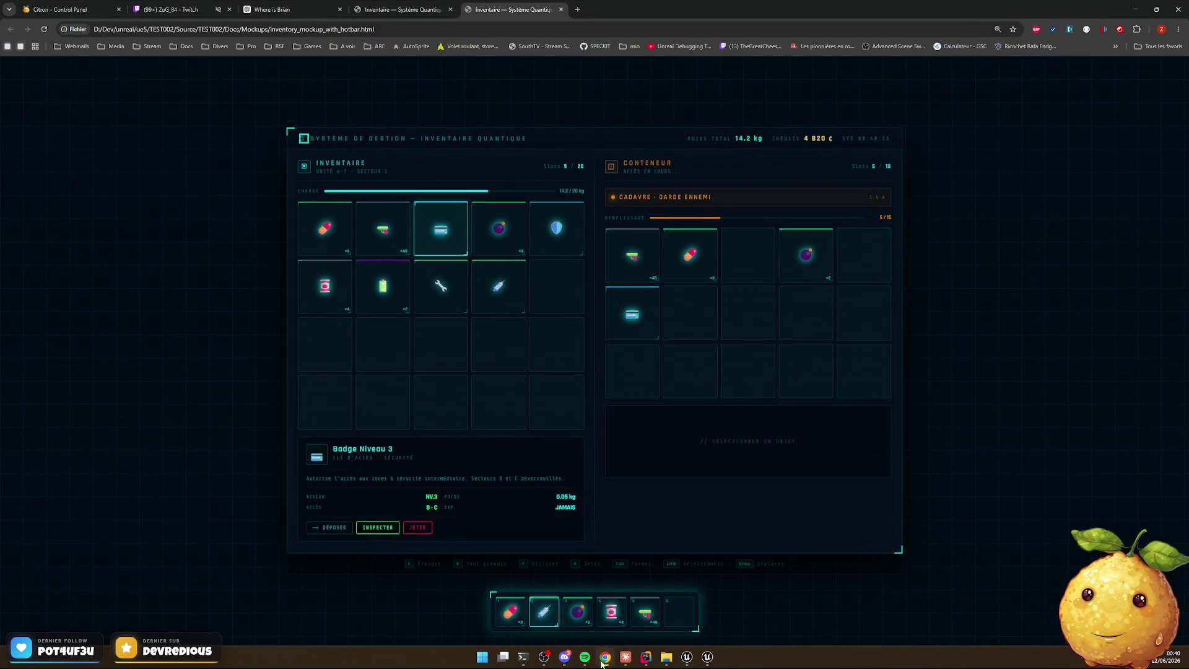
# Compare the Chrome mockup with the in-game panels, then release the game and open WBP_Inventory
pyautogui.click(601, 662)
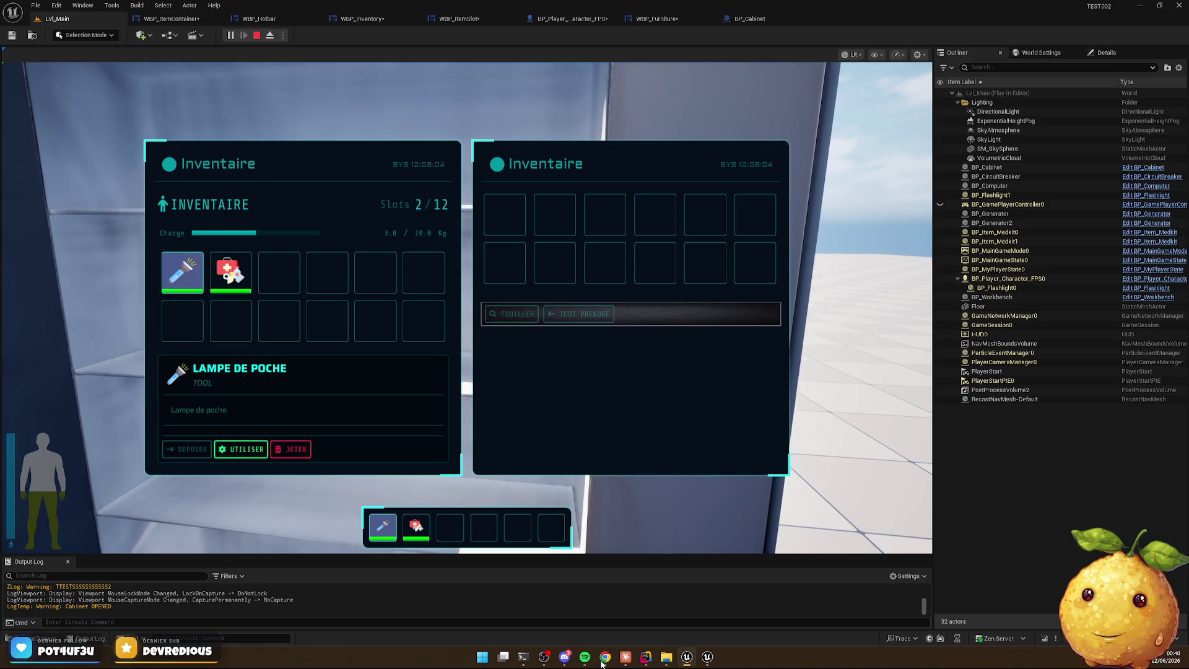
pyautogui.click(601, 661)
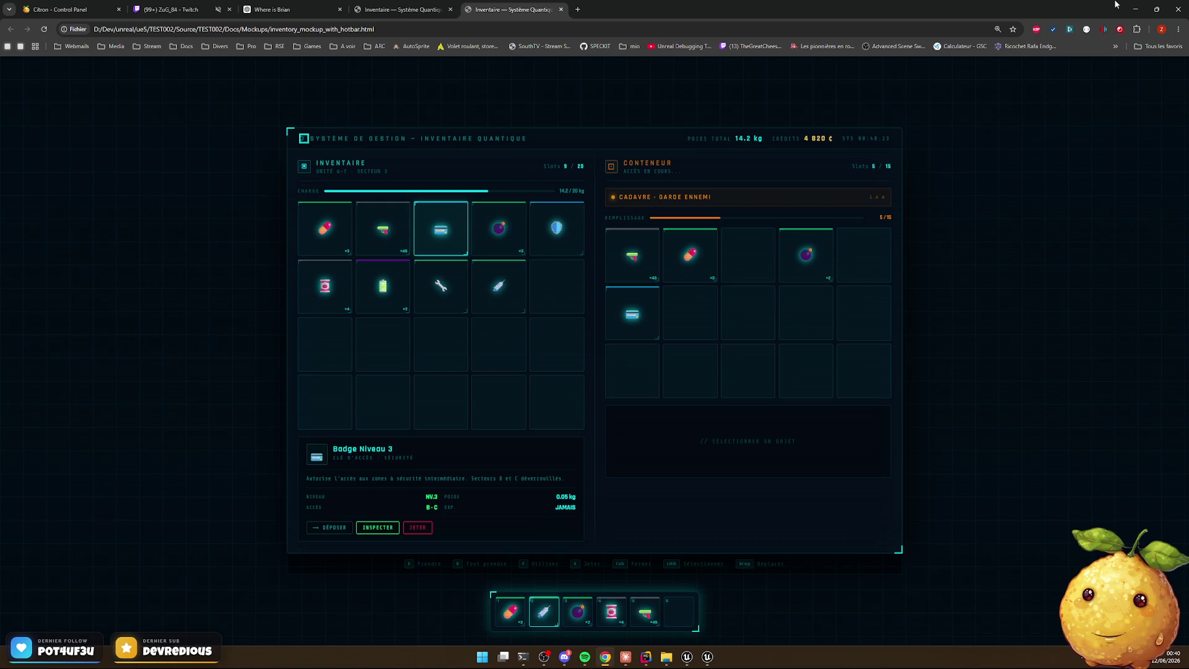
pyautogui.click(1132, 10)
pyautogui.press('Tab')
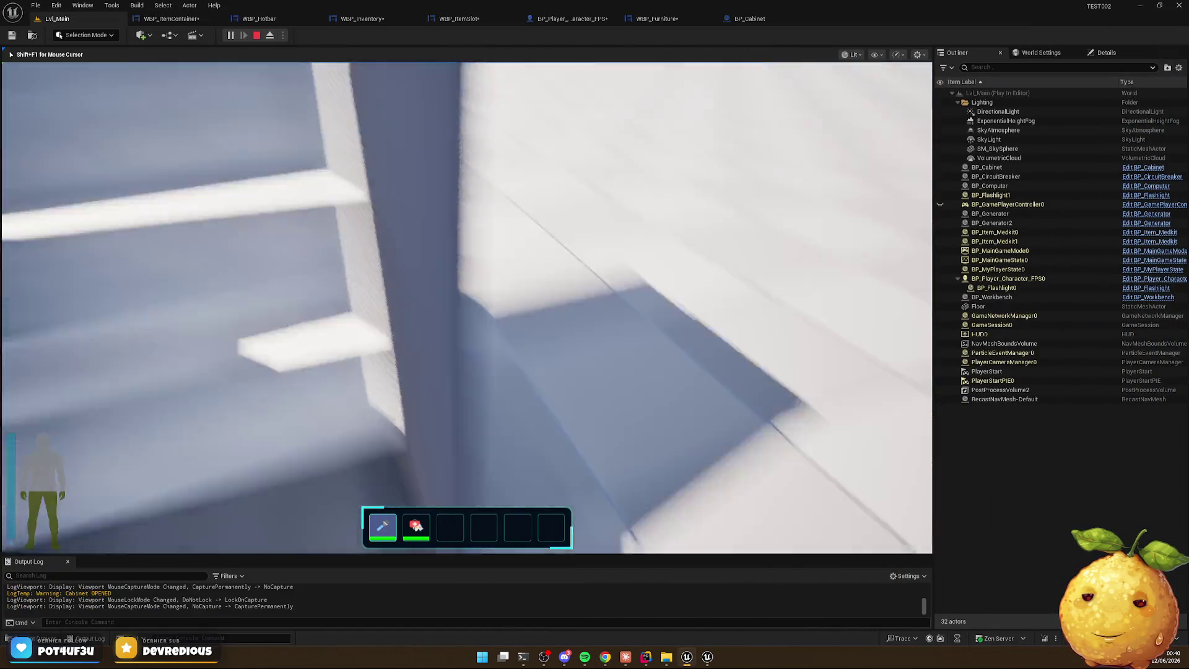
pyautogui.hotkey('shift', 'F1')
pyautogui.click(362, 19)
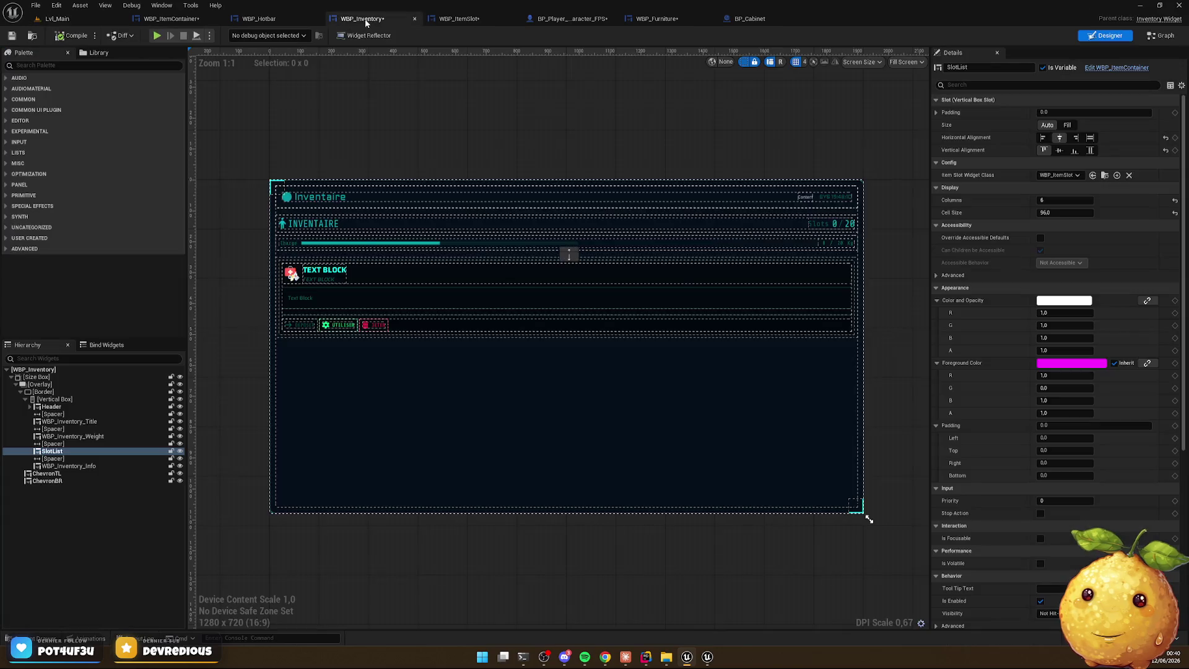
# Open WBP_Inventory_Title and give the TEST title text the WS_Standard_Text_Cyan_Dark style
pyautogui.scroll(5, 302, 250)
pyautogui.click(578, 218)
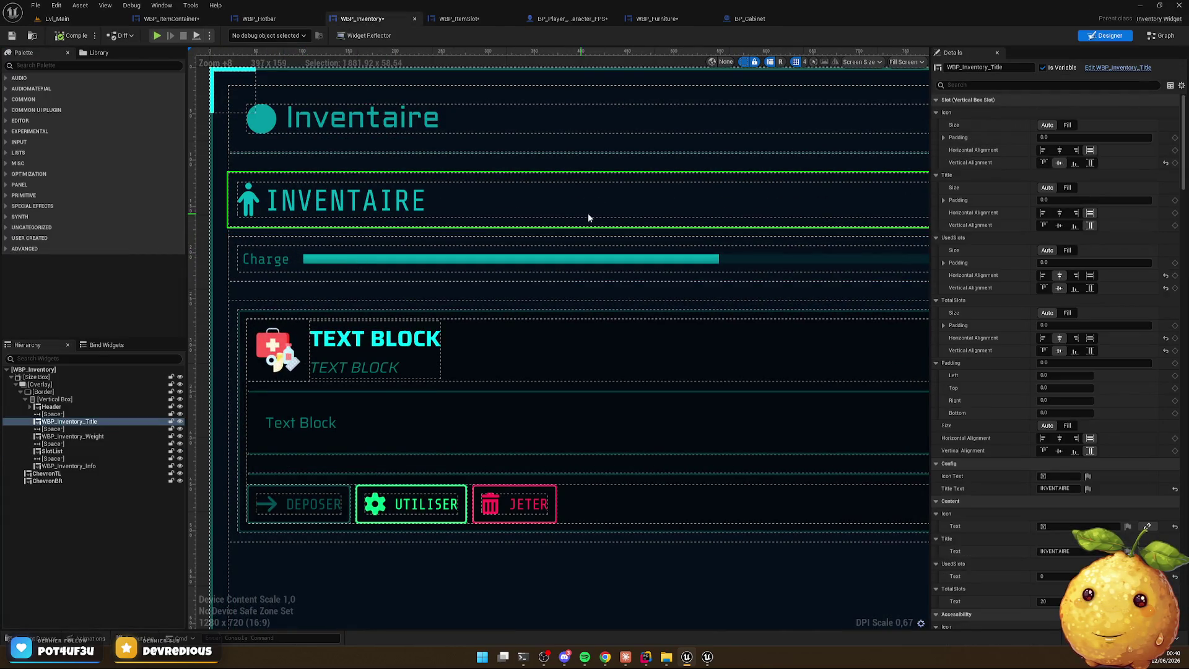
pyautogui.click(1118, 67)
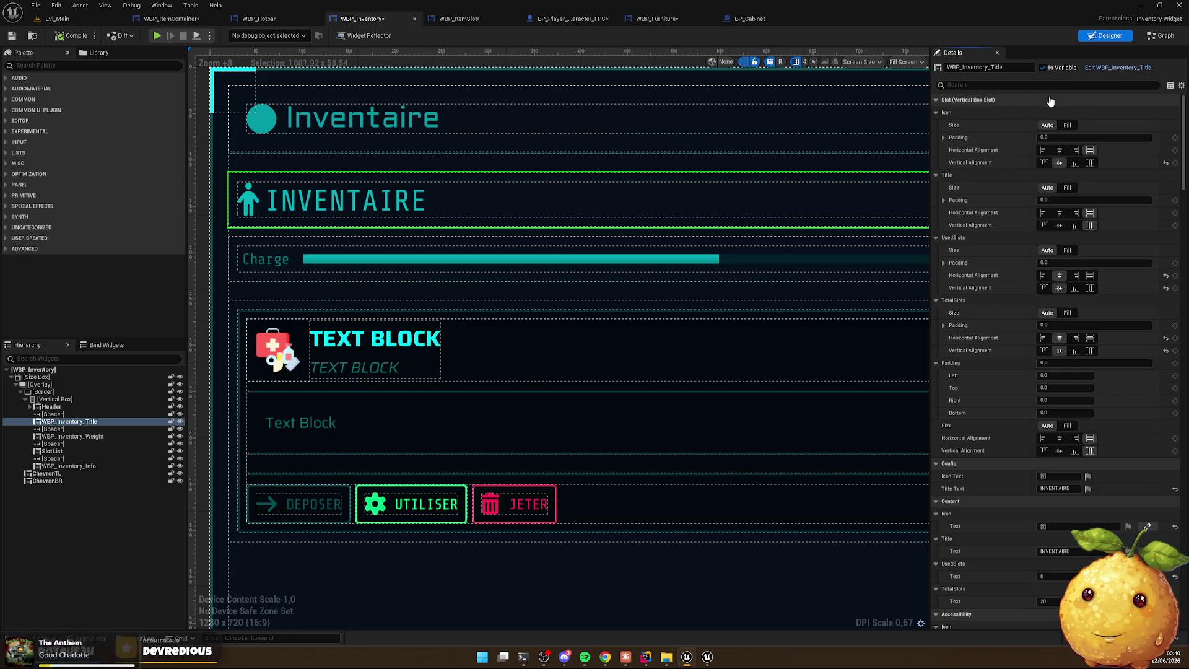
pyautogui.scroll(6, 619, 371)
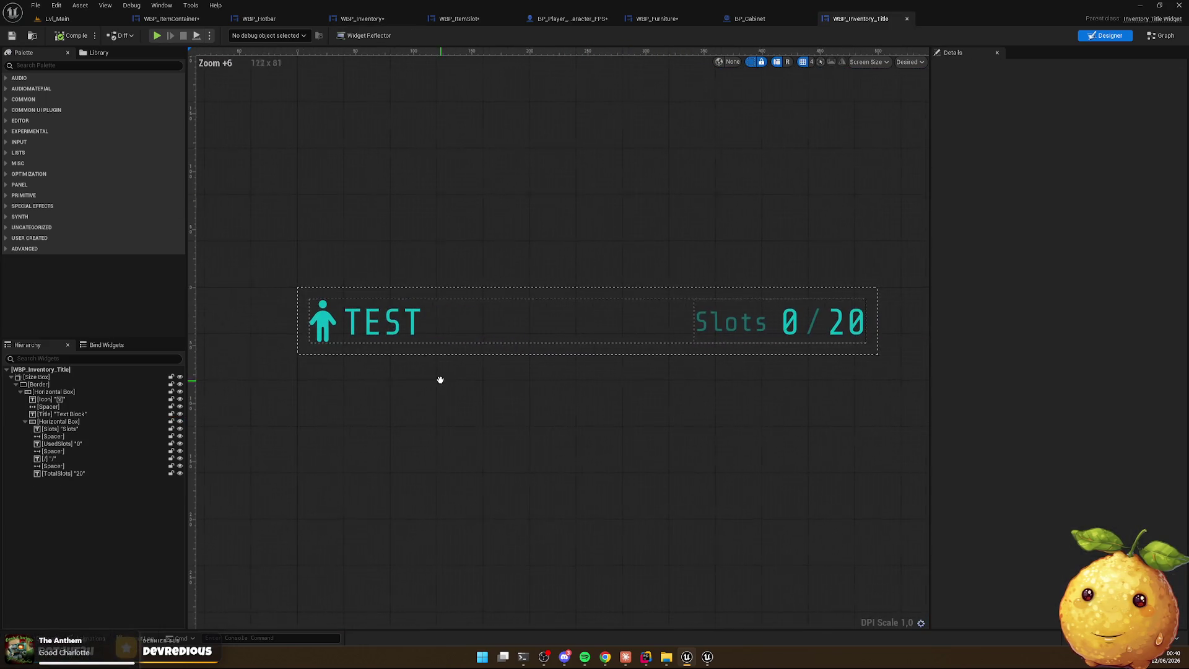
pyautogui.click(387, 325)
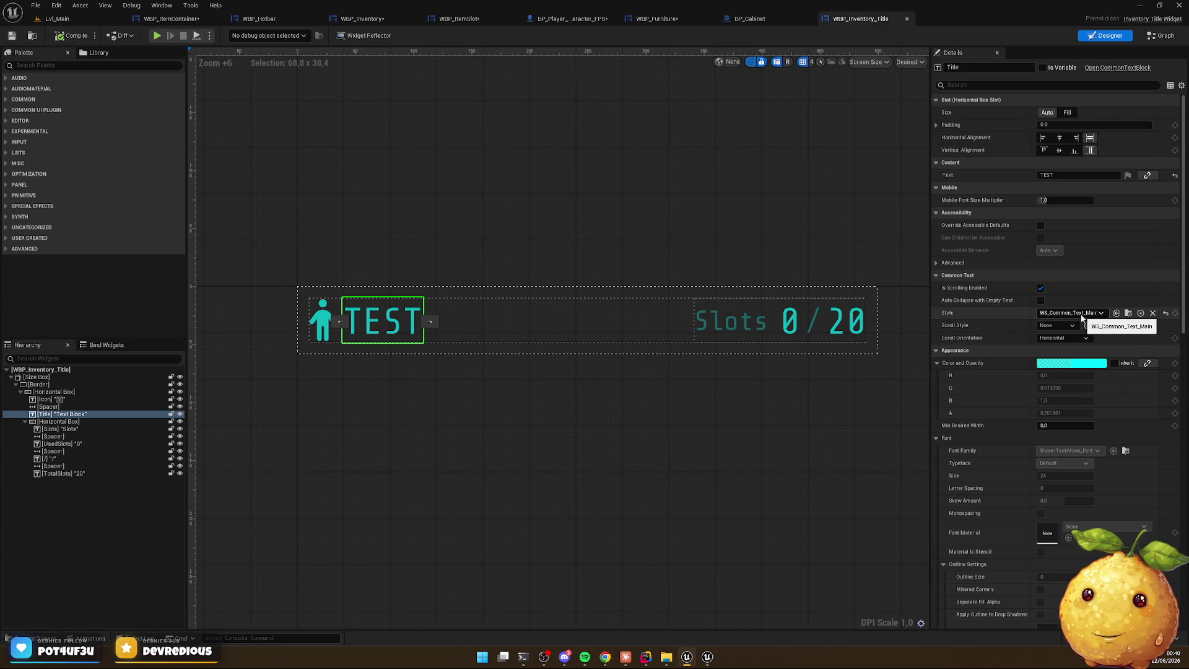
pyautogui.click(1082, 315)
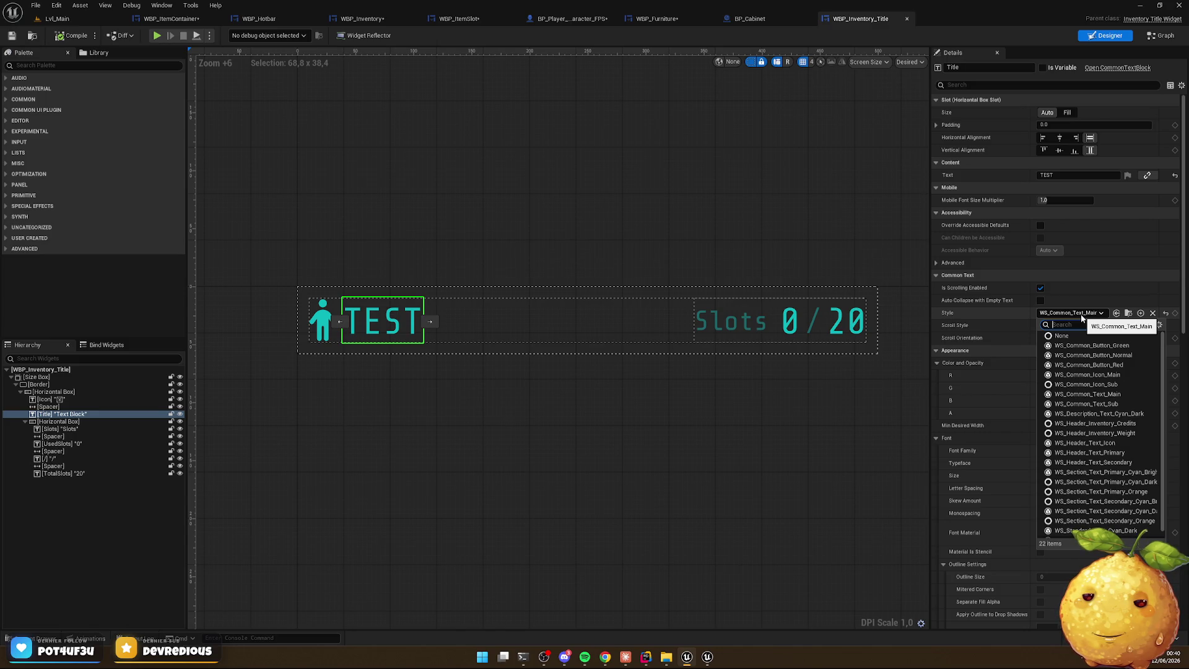
pyautogui.write('cyan')
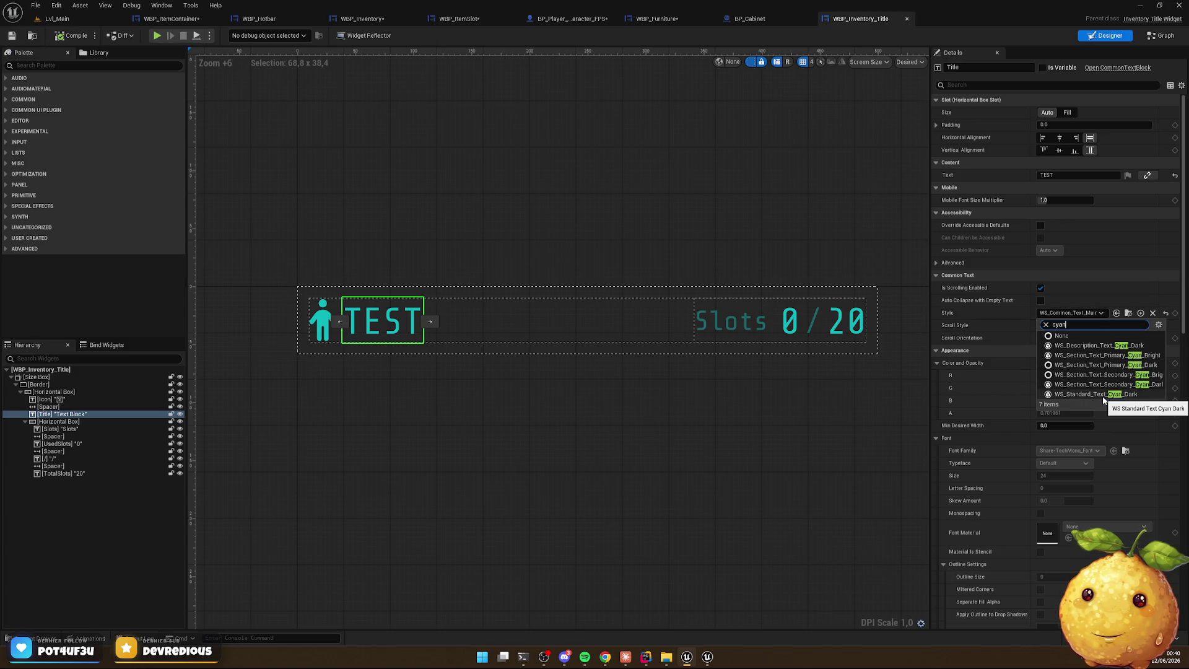
pyautogui.click(1095, 398)
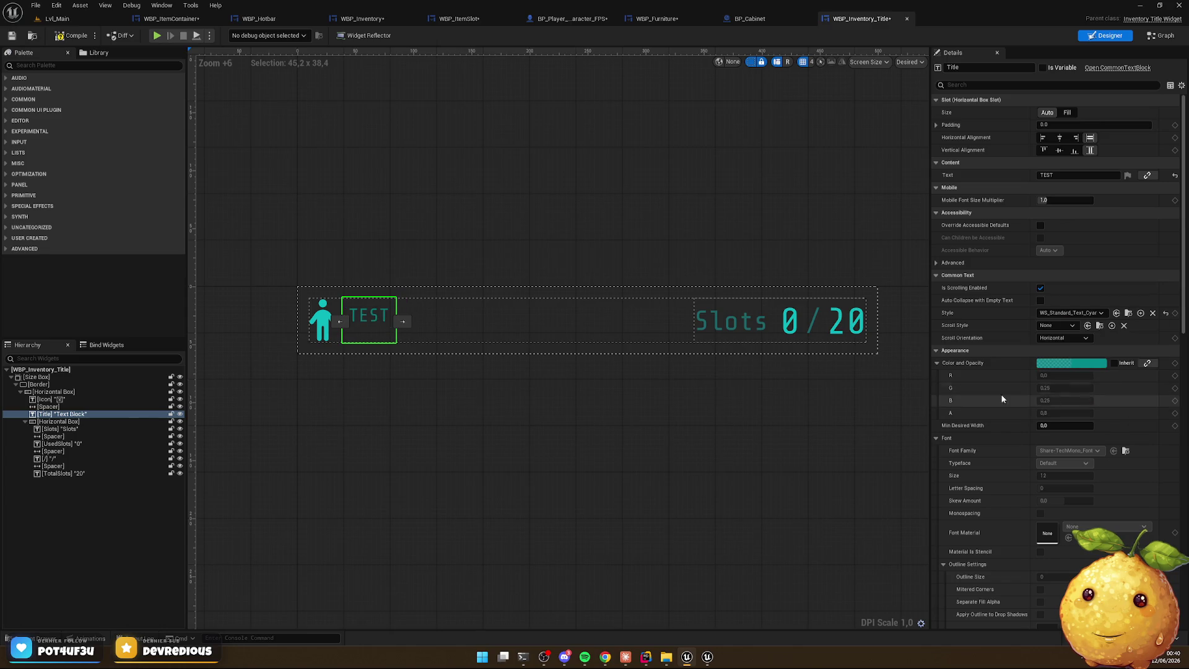
# Apply WS_Standard_Text_Cyan_Dark to the person icon beside the title as well
pyautogui.click(326, 314)
pyautogui.click(1073, 314)
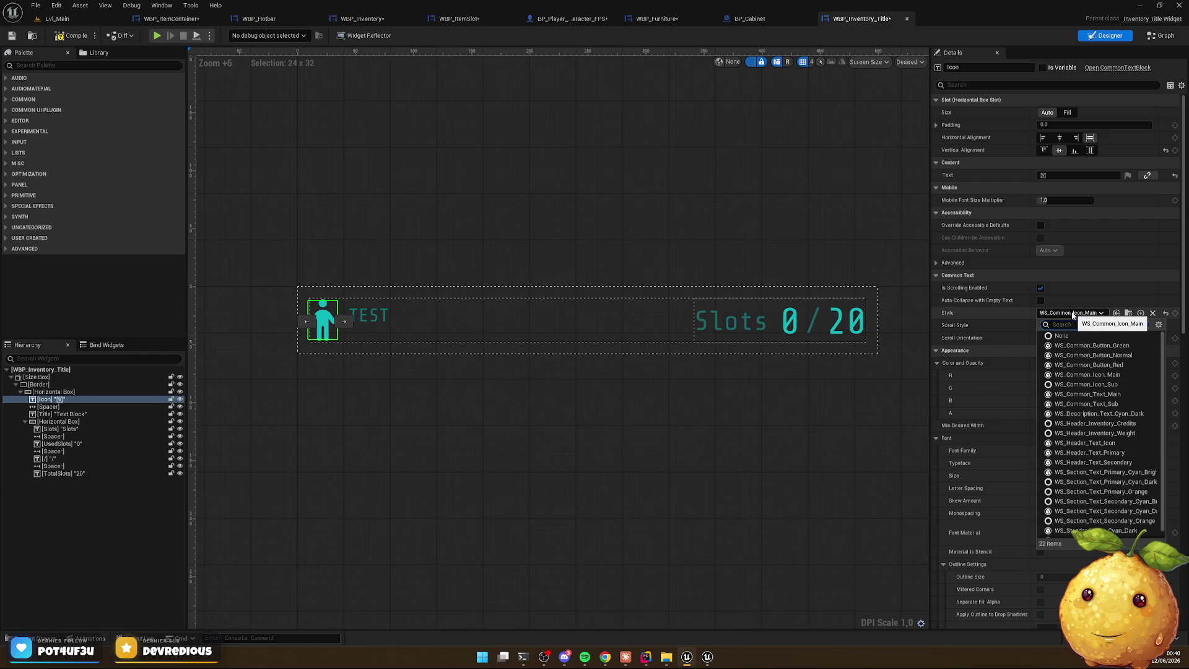
pyautogui.write('cya')
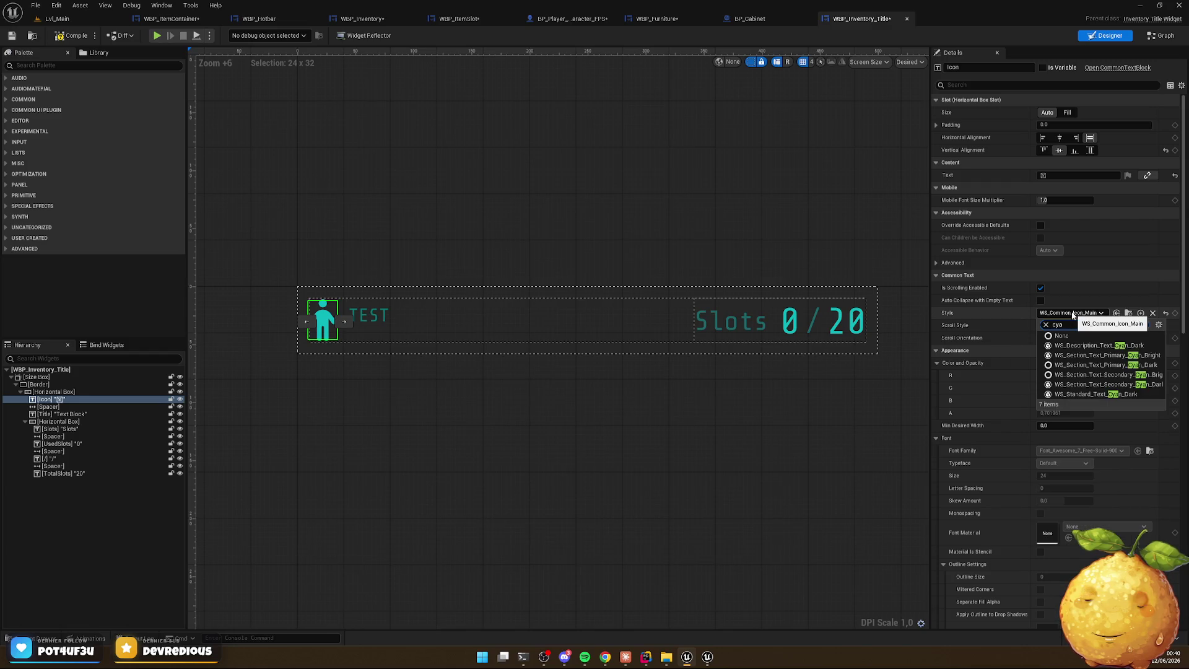
pyautogui.click(1103, 394)
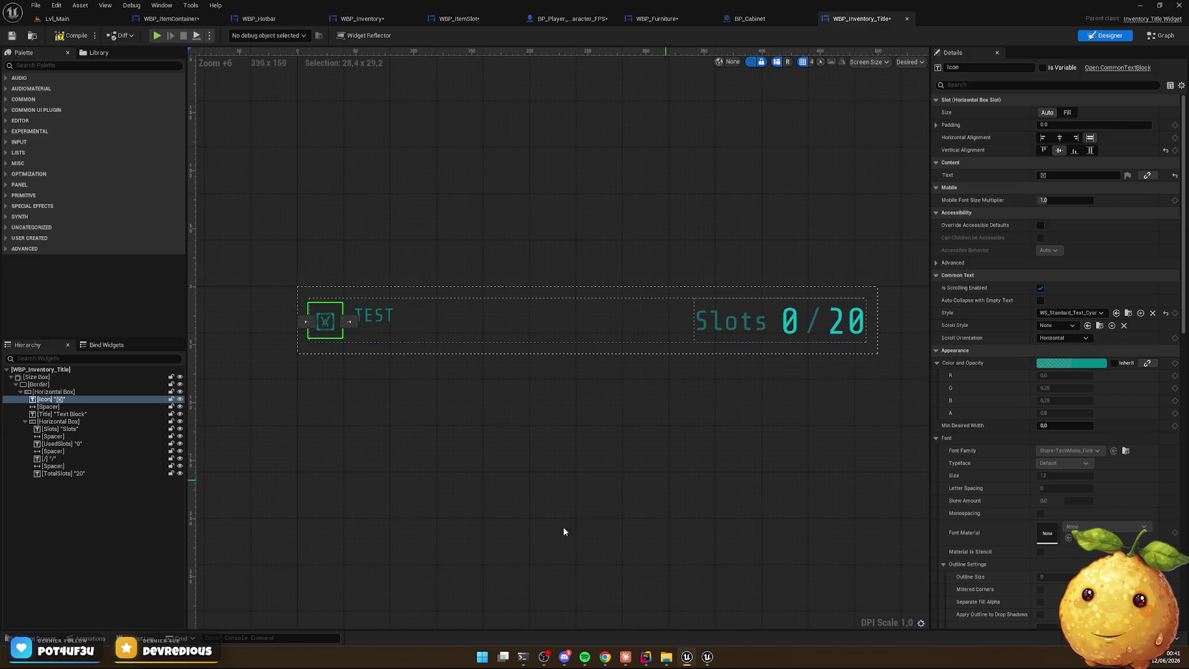
pyautogui.click(45, 638)
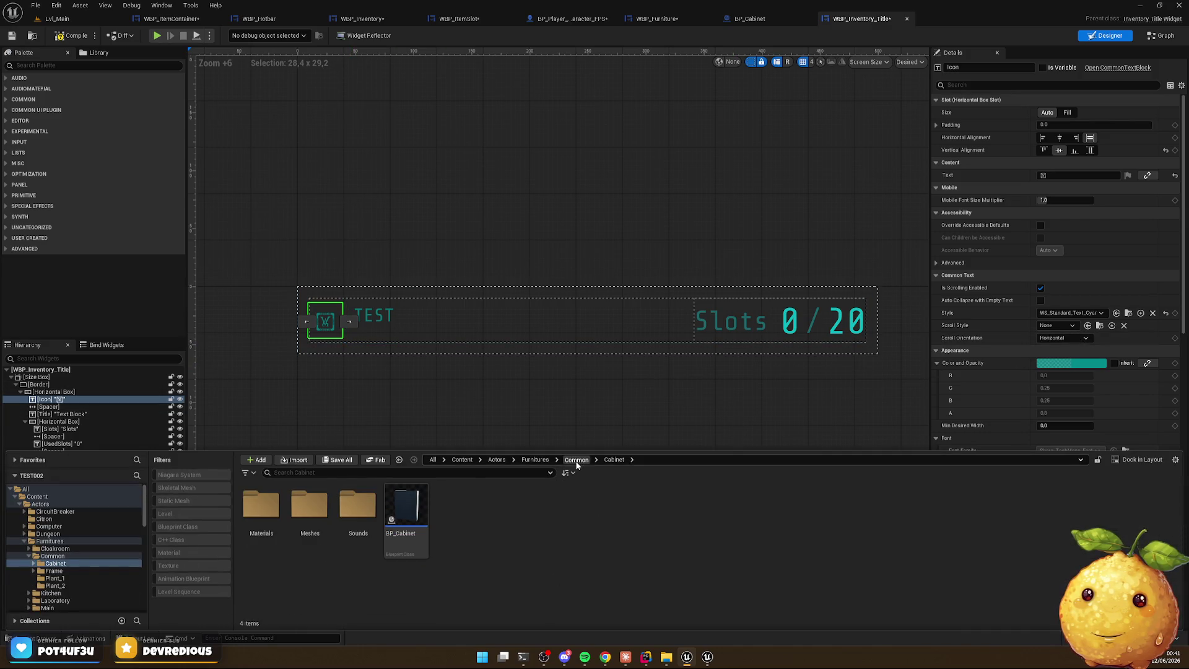
# Navigate the Content Drawer from the Content root into the UI > Widgets folder
pyautogui.click(405, 508)
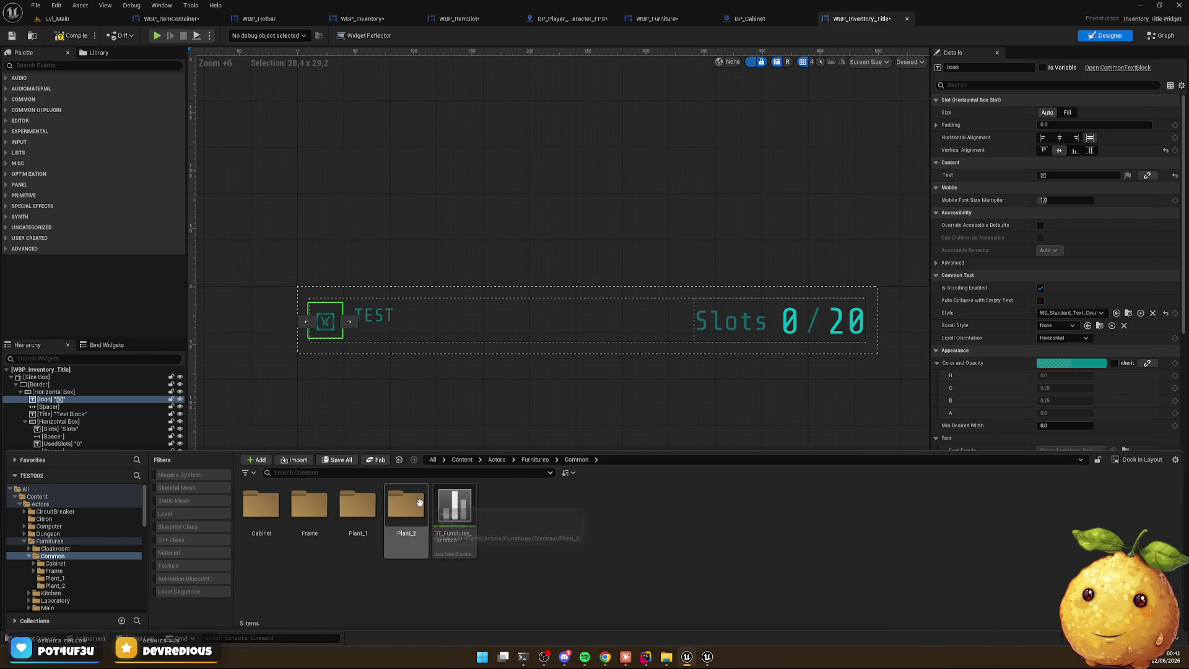
pyautogui.click(462, 459)
pyautogui.click(841, 518)
pyautogui.doubleClick(841, 518)
pyautogui.doubleClick(262, 509)
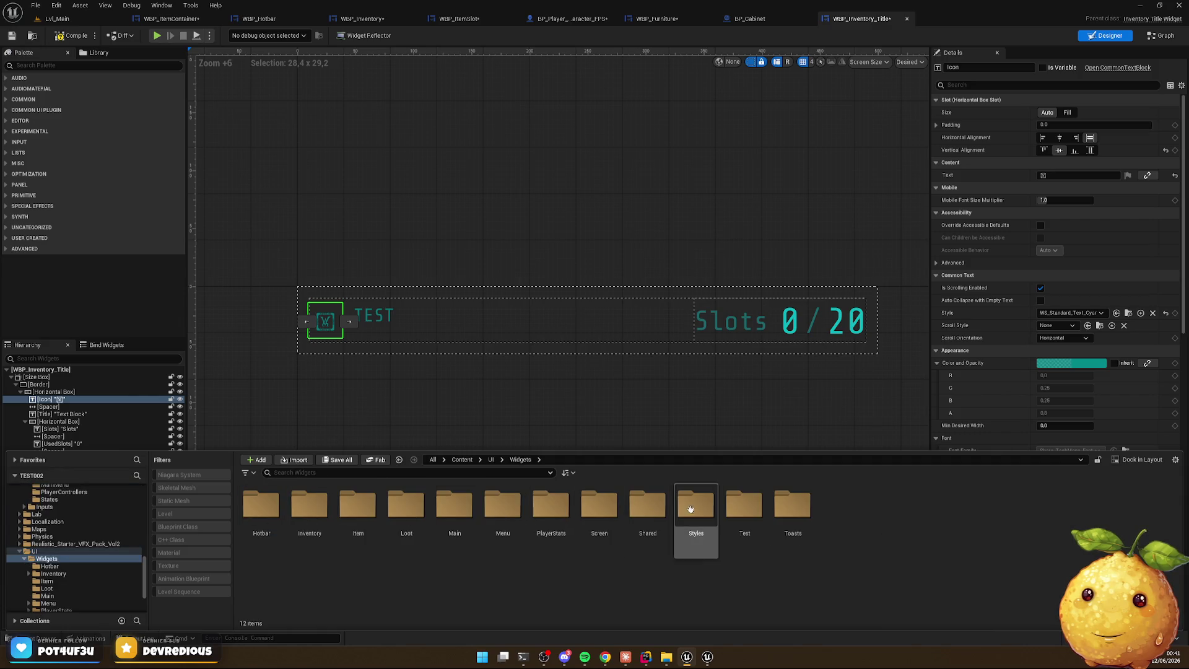
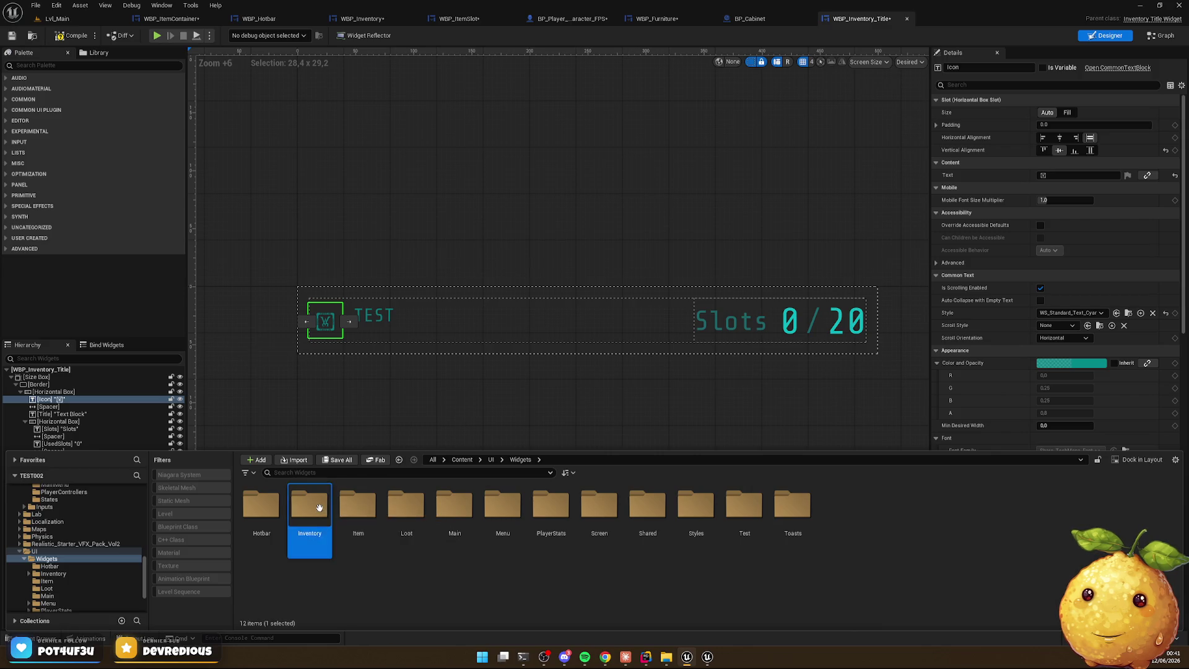
# Browse the Inventory Components/Title and Inventory Styles folders, checking the WBP_Inventory_Title asset
pyautogui.doubleClick(319, 508)
pyautogui.doubleClick(261, 504)
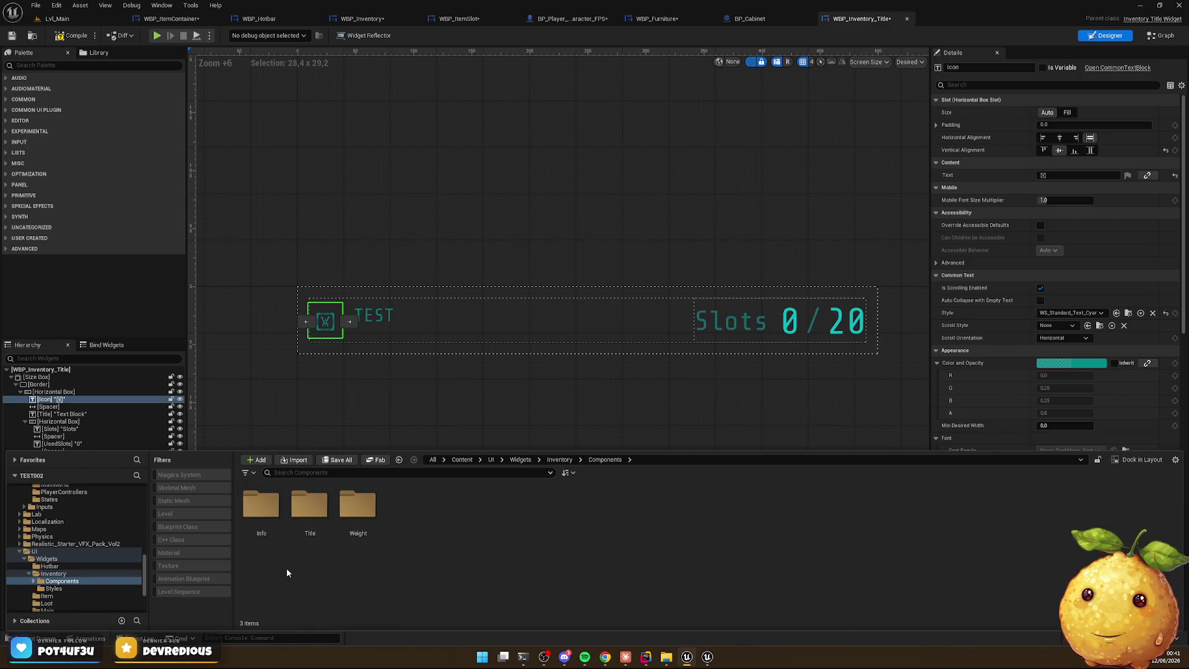
pyautogui.doubleClick(310, 504)
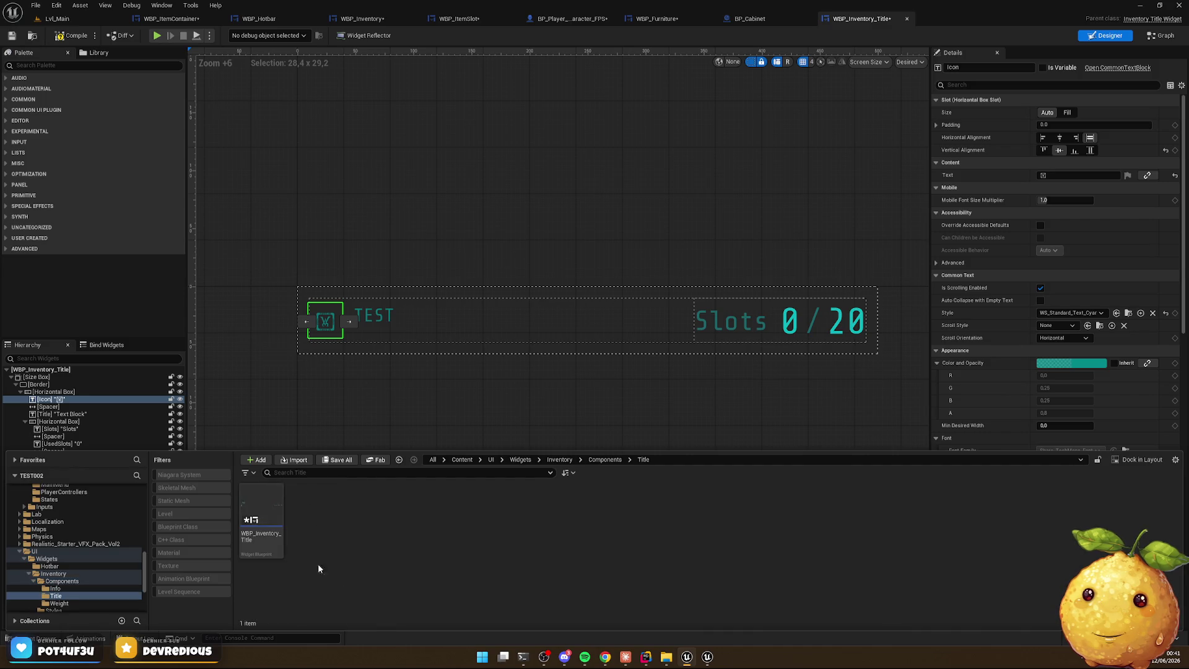
pyautogui.click(275, 530)
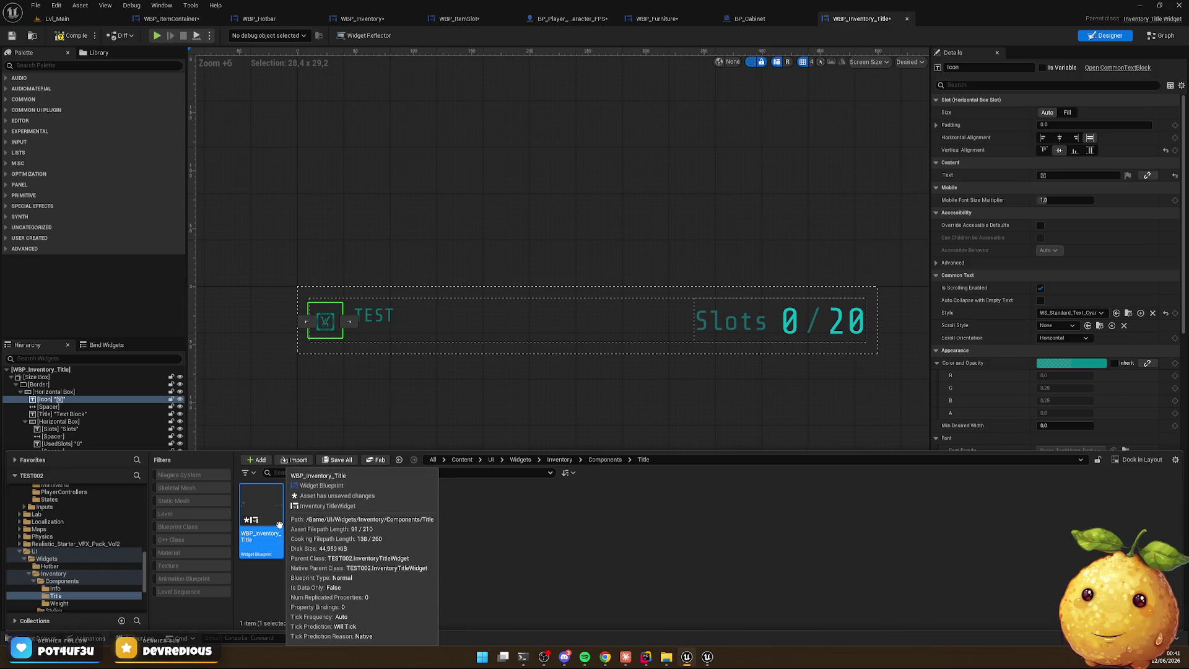
pyautogui.click(380, 520)
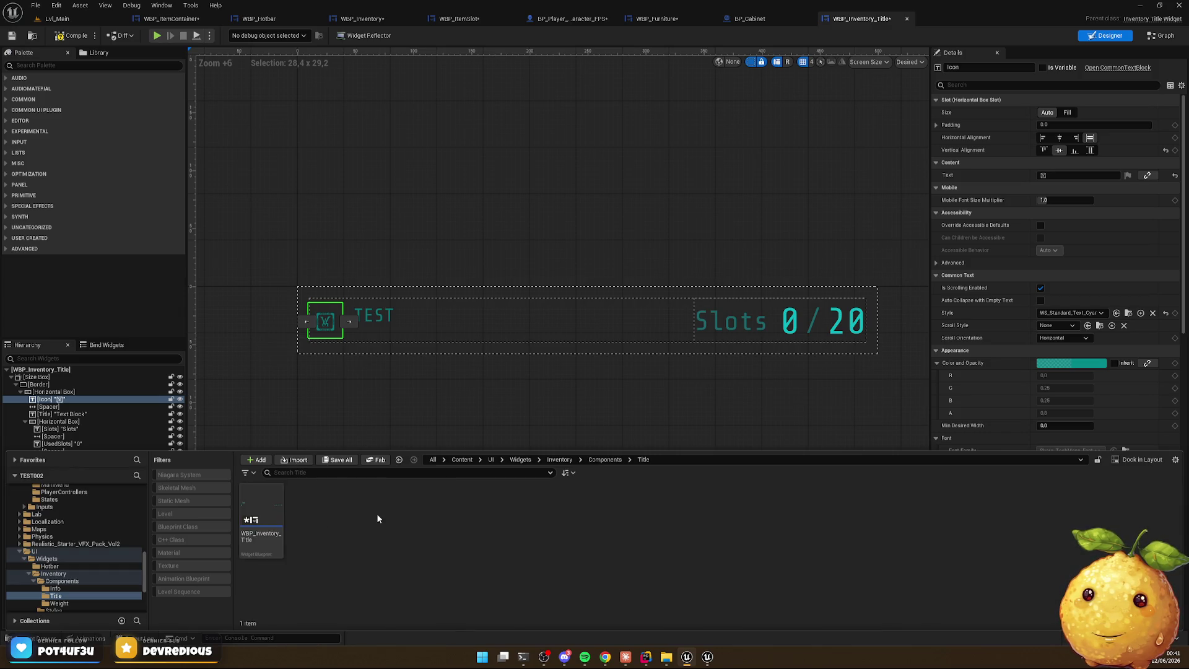
pyautogui.hotkey('alt', 'Left')
pyautogui.hotkey('alt', 'Left')
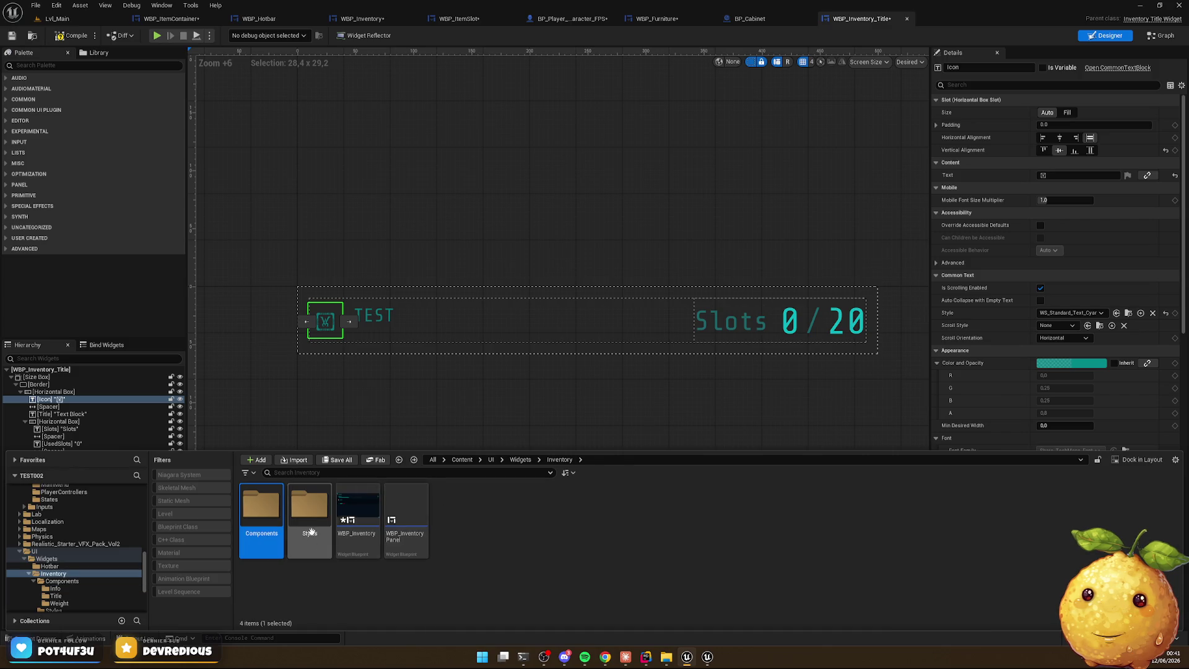
pyautogui.doubleClick(308, 506)
pyautogui.hotkey('alt', 'Left')
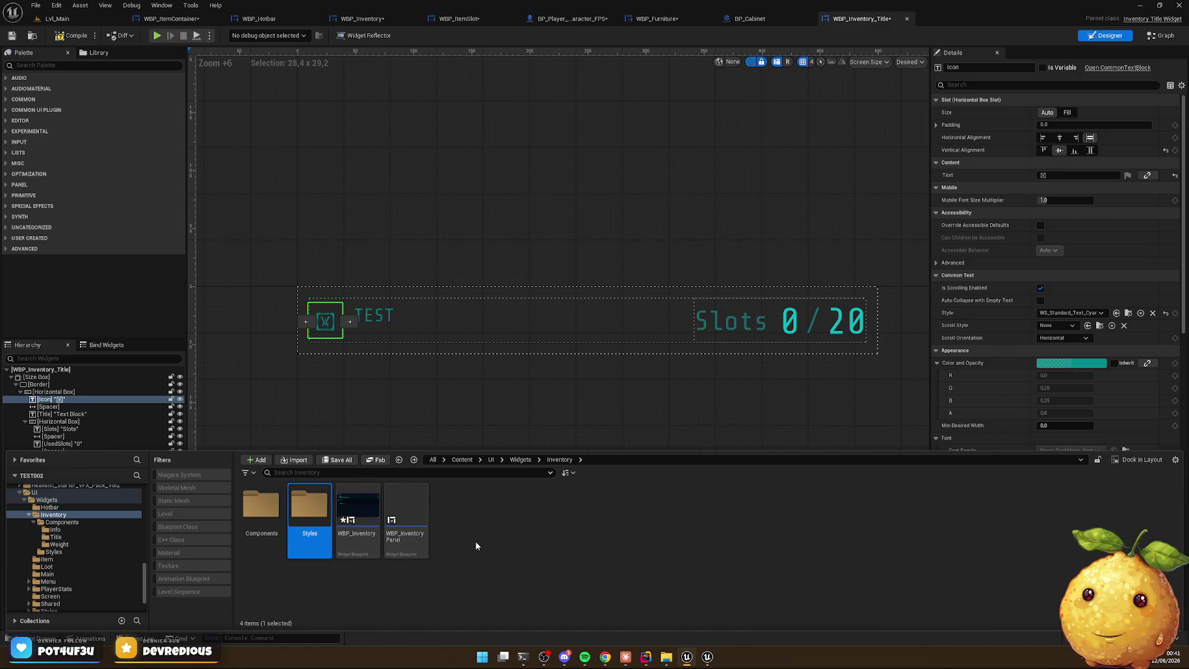
pyautogui.hotkey('alt', 'Left')
# Look through the Shared Texts Section and Description text style folders
pyautogui.doubleClick(646, 517)
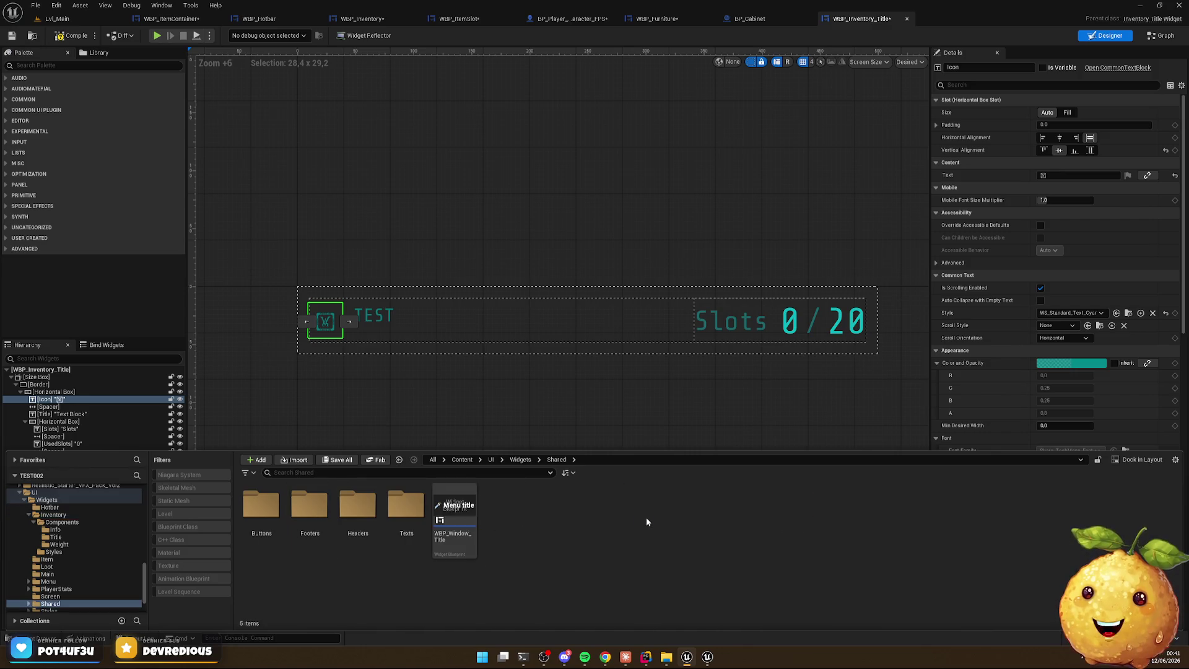
pyautogui.doubleClick(406, 508)
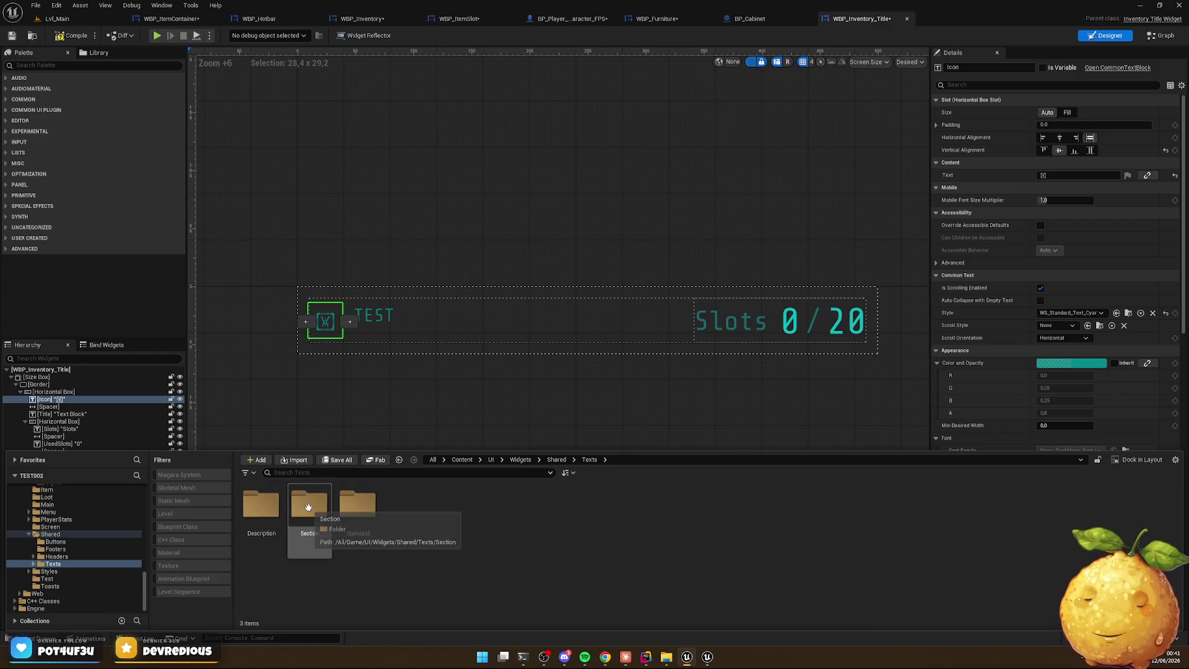
pyautogui.doubleClick(305, 508)
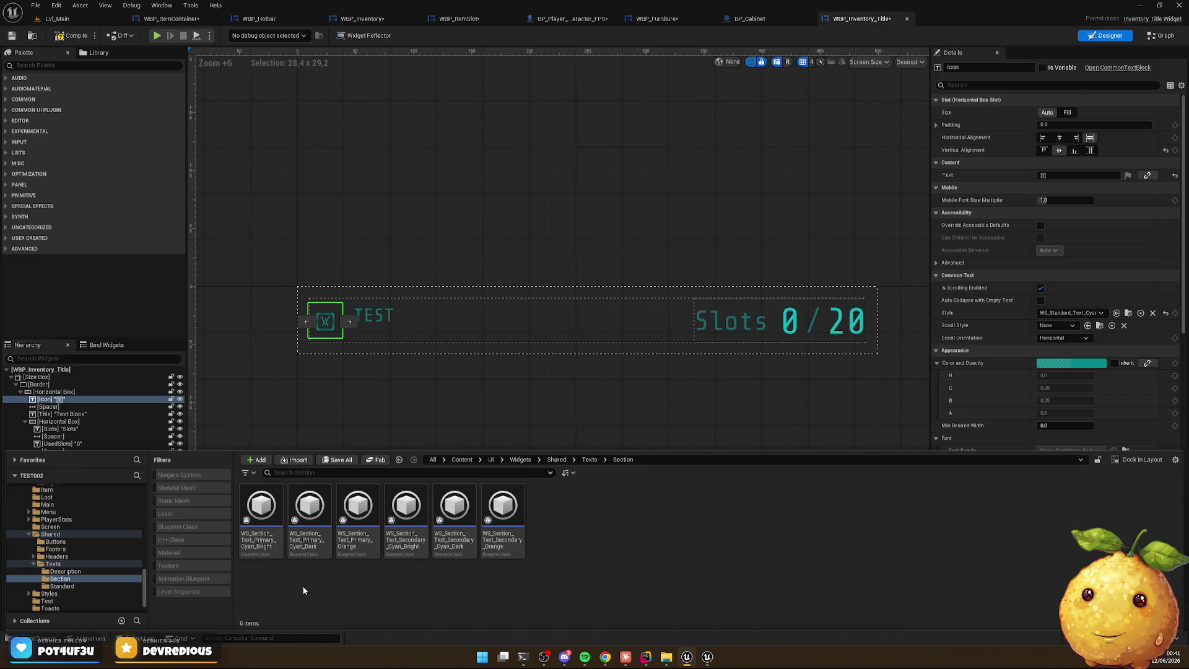
pyautogui.hotkey('alt', 'Left')
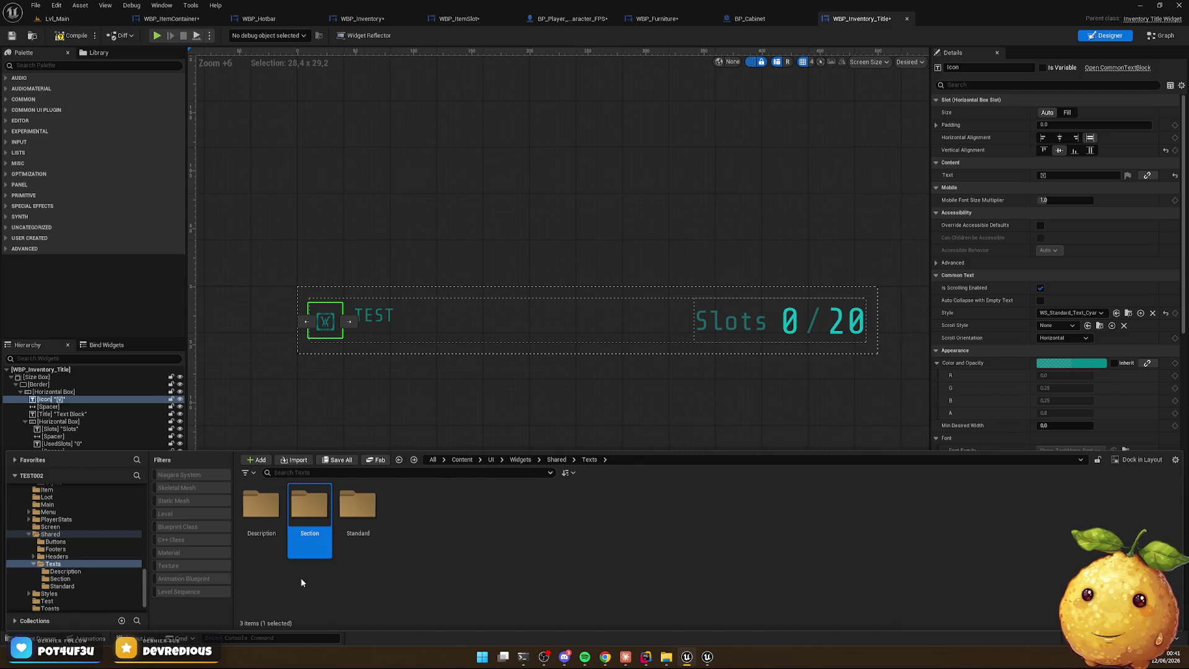
pyautogui.doubleClick(313, 510)
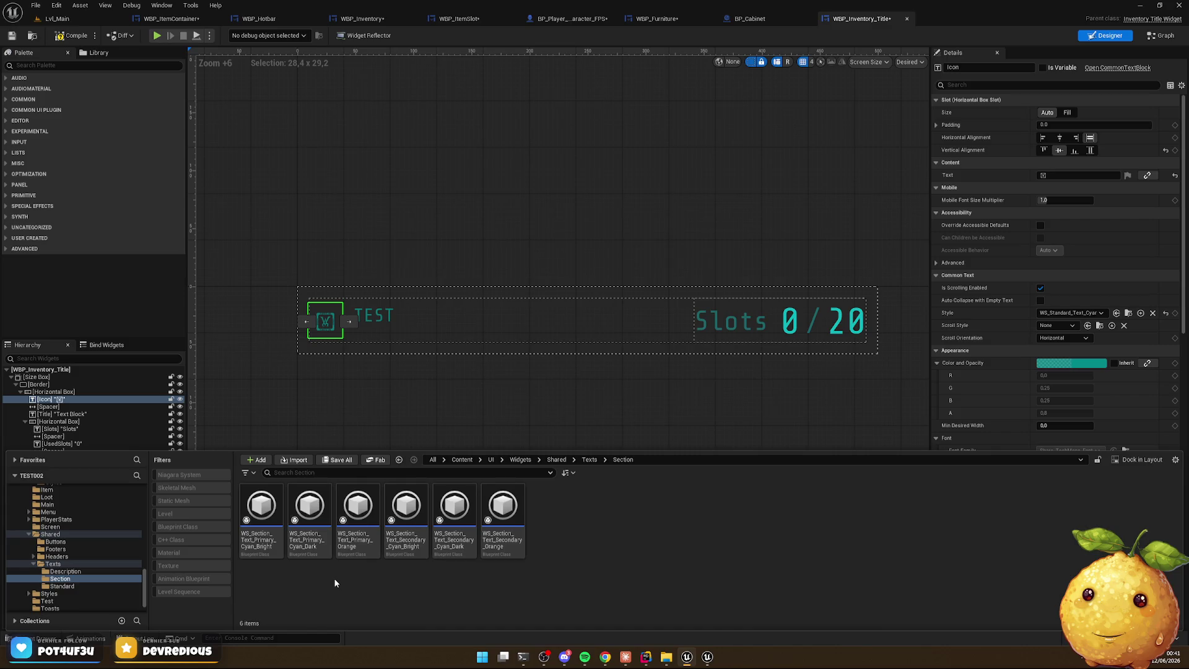
pyautogui.hotkey('alt', 'Left')
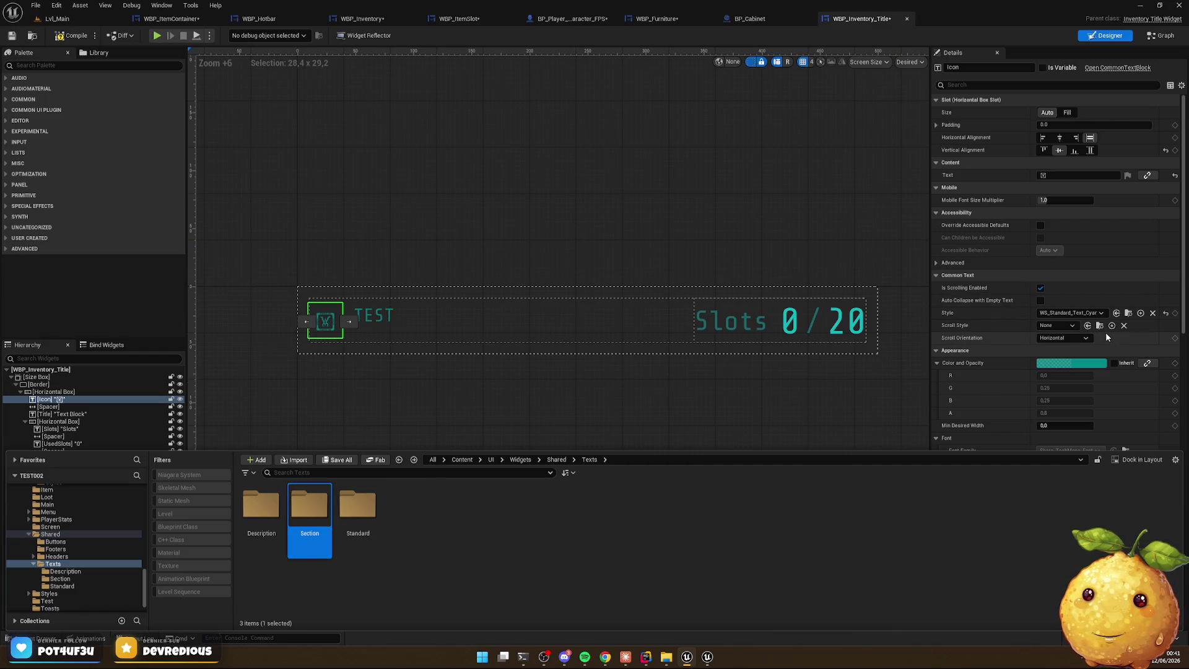
pyautogui.click(414, 531)
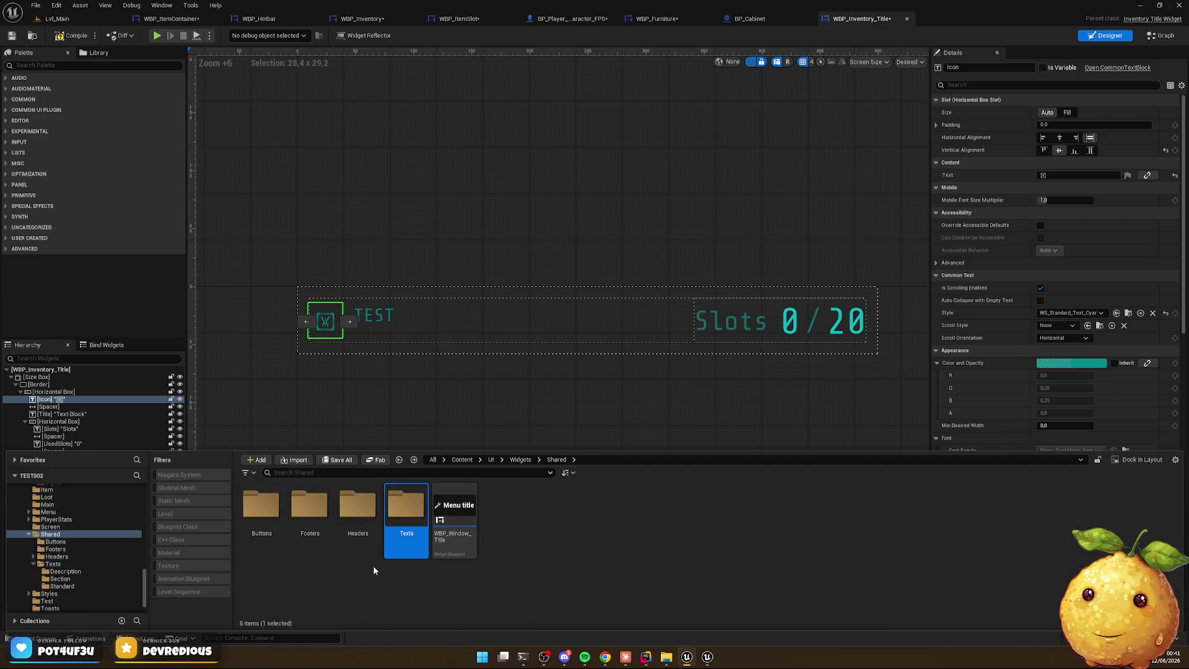
pyautogui.doubleClick(263, 514)
pyautogui.hotkey('alt', 'Left')
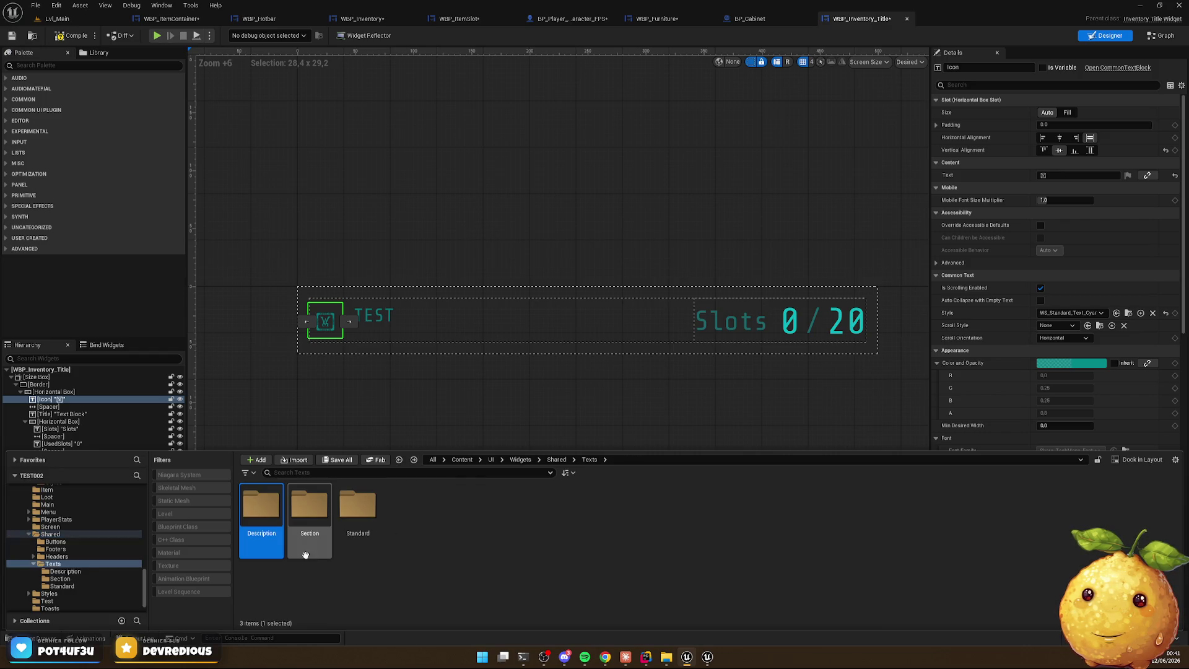
pyautogui.hotkey('alt', 'Left')
# Open Shared/Headers/Styles and select WS_Header_Text_Icon
pyautogui.click(373, 493)
pyautogui.doubleClick(373, 492)
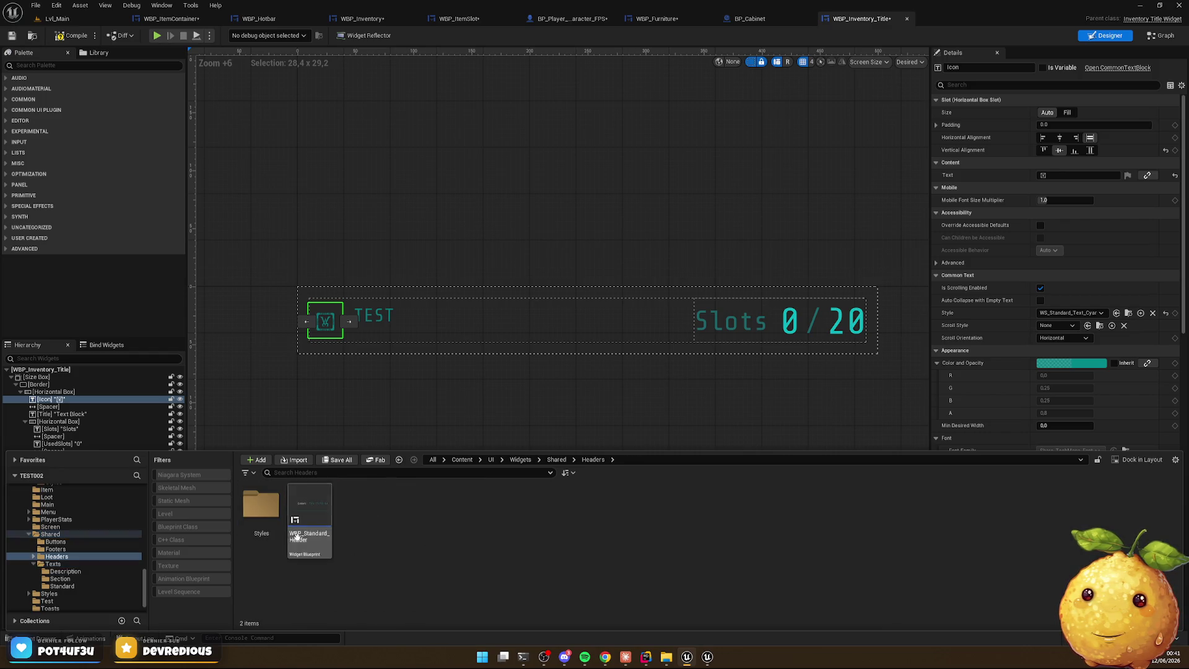
pyautogui.doubleClick(261, 505)
pyautogui.click(271, 553)
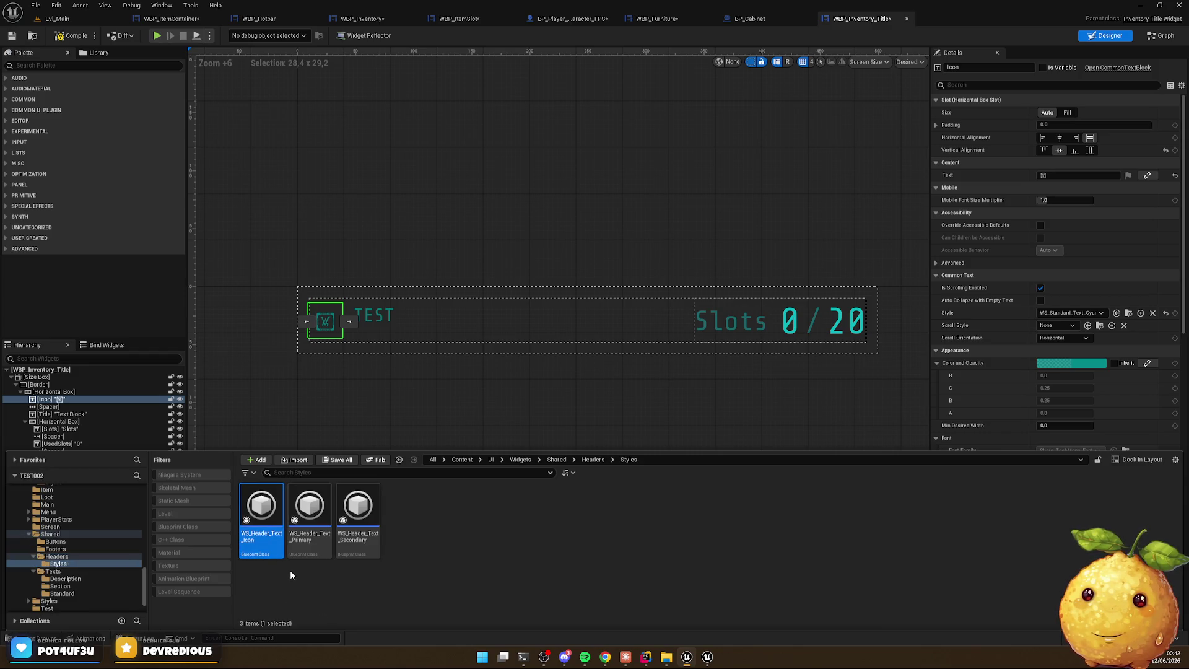
# Duplicate WS_Header_Text_Icon and copy the duplicate into the Texts/Standard folder
pyautogui.hotkey('ctrl', 'd')
pyautogui.press('Return')
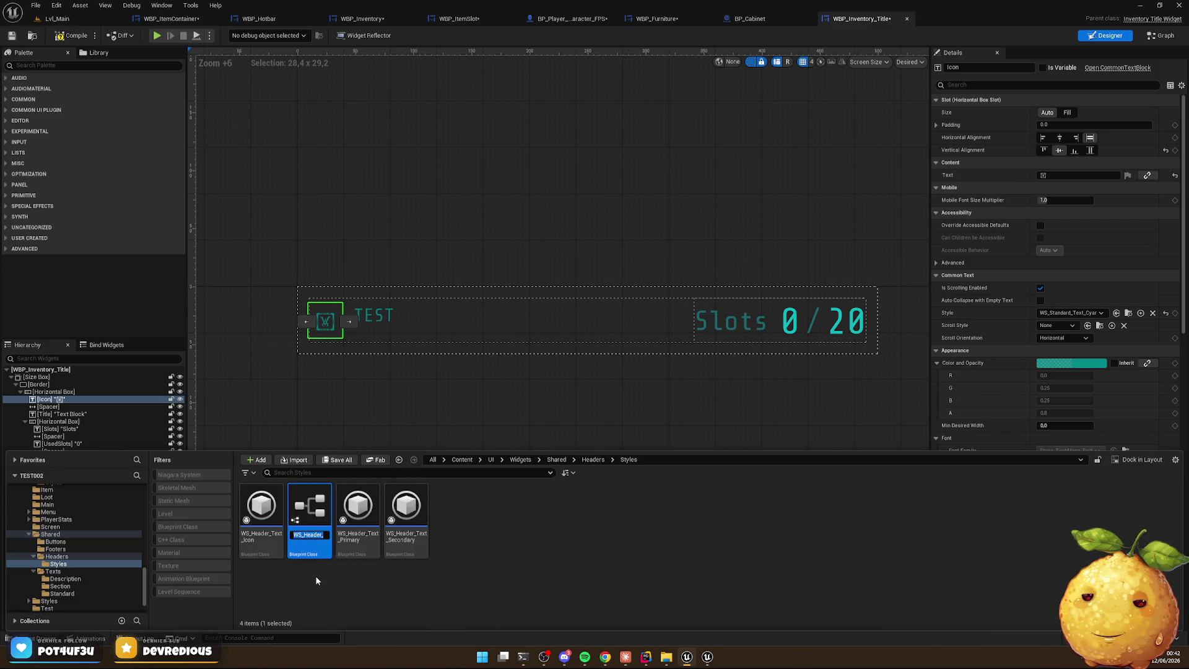
pyautogui.moveTo(312, 540)
pyautogui.mouseDown()
pyautogui.moveTo(186, 596)
pyautogui.moveTo(87, 576)
pyautogui.moveTo(75, 594)
pyautogui.mouseUp()
pyautogui.click(194, 588)
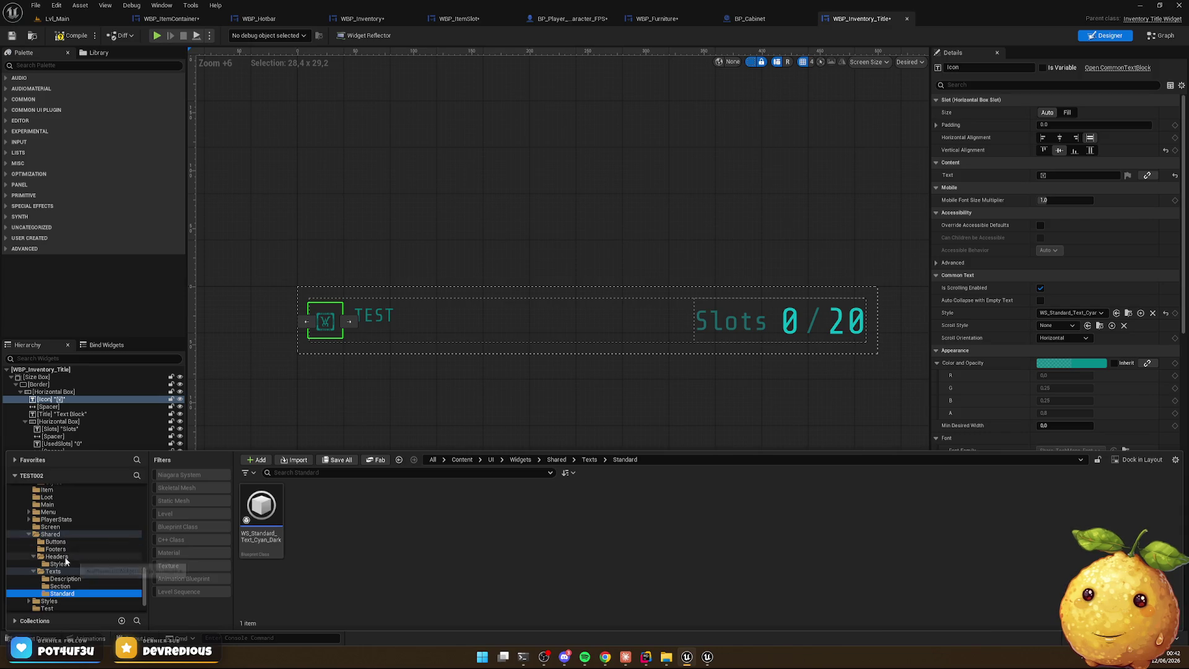
pyautogui.click(58, 563)
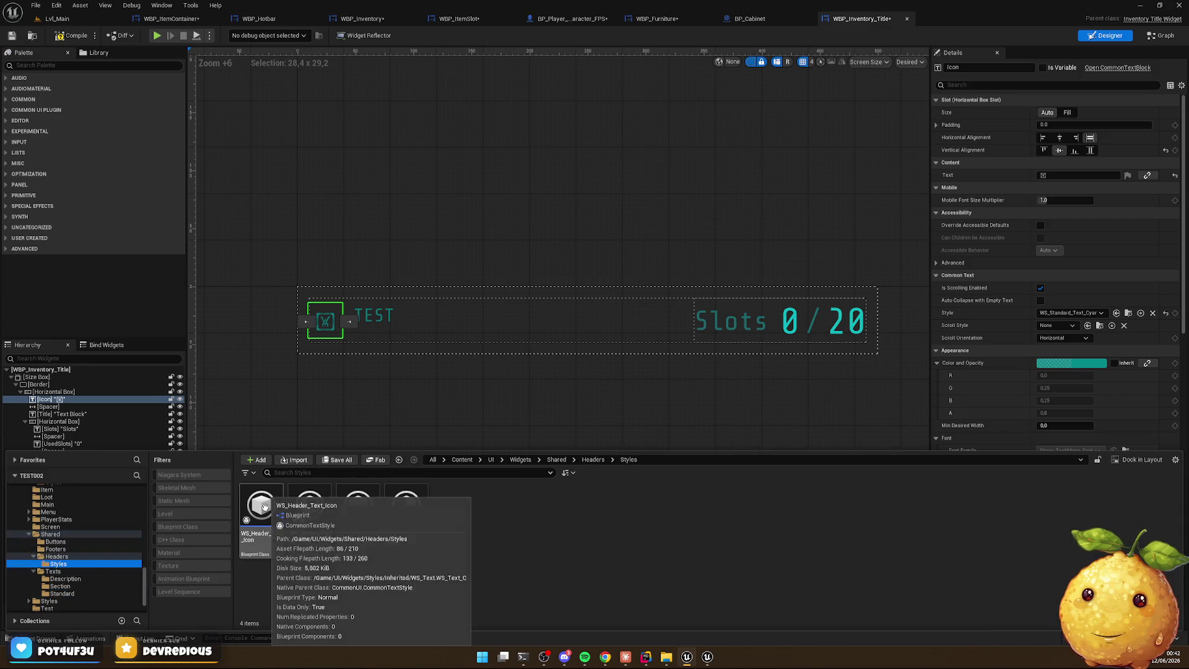
pyautogui.click(310, 527)
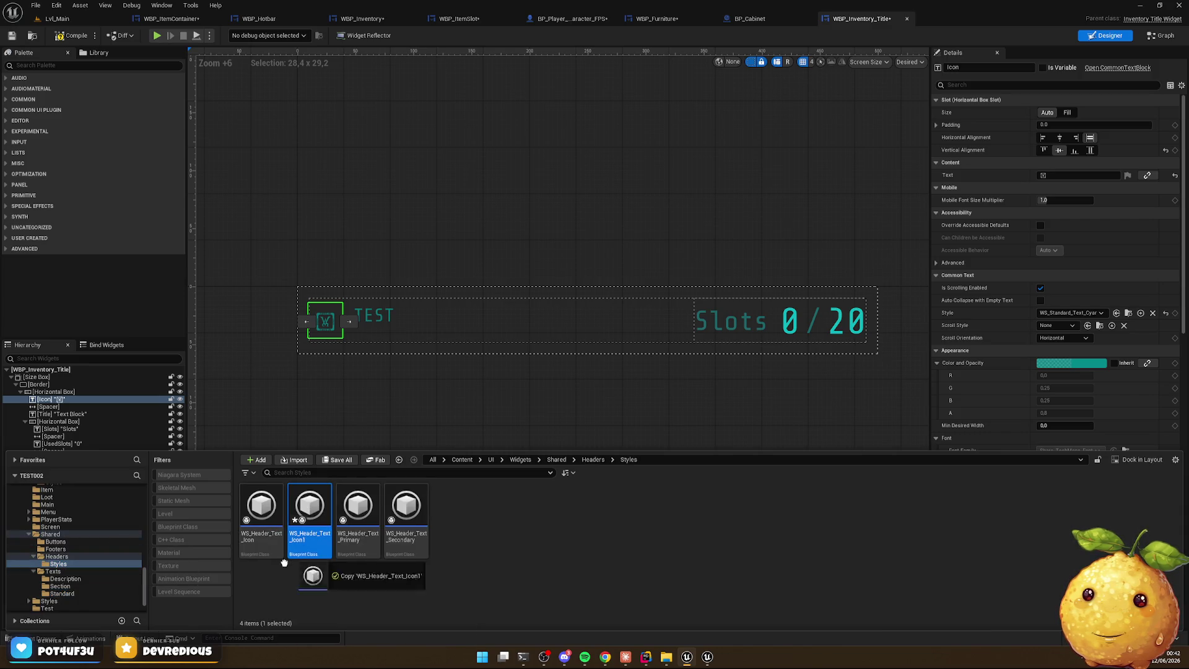
pyautogui.click(112, 595)
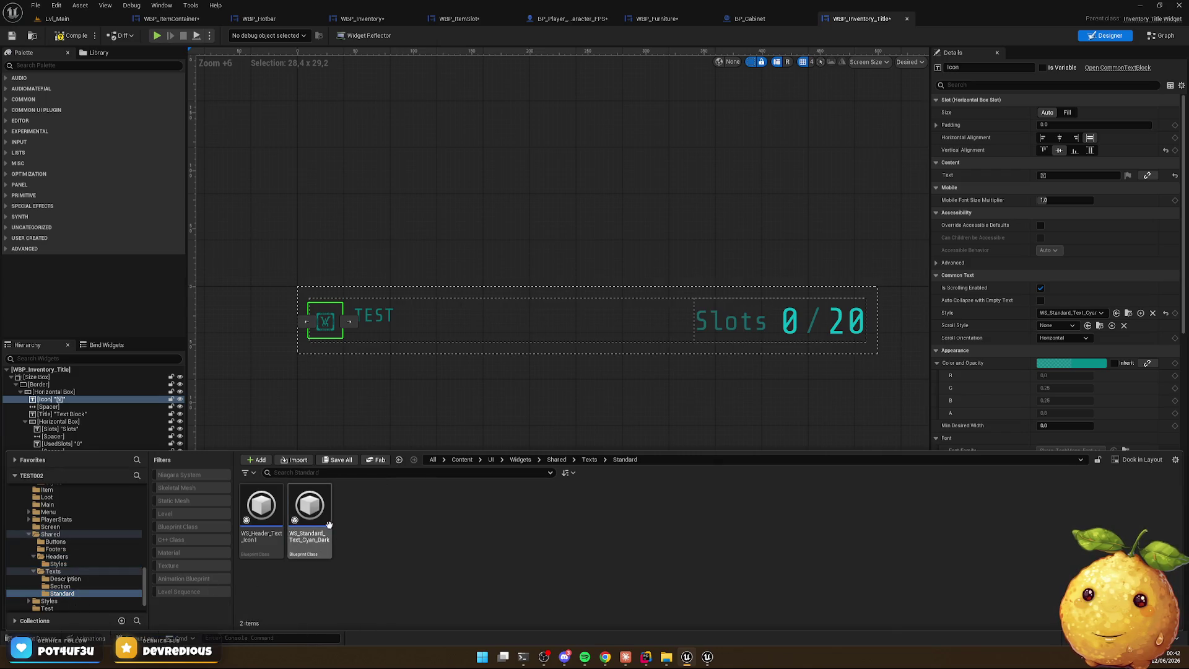
pyautogui.click(321, 530)
# Rename the copied icon style to WS_Standard_Icon_Cyan_Dark
pyautogui.click(293, 536)
pyautogui.hotkey('ctrl', 'c')
pyautogui.press('Escape')
pyautogui.press('Left')
pyautogui.press('F2')
pyautogui.hotkey('ctrl', 'v')
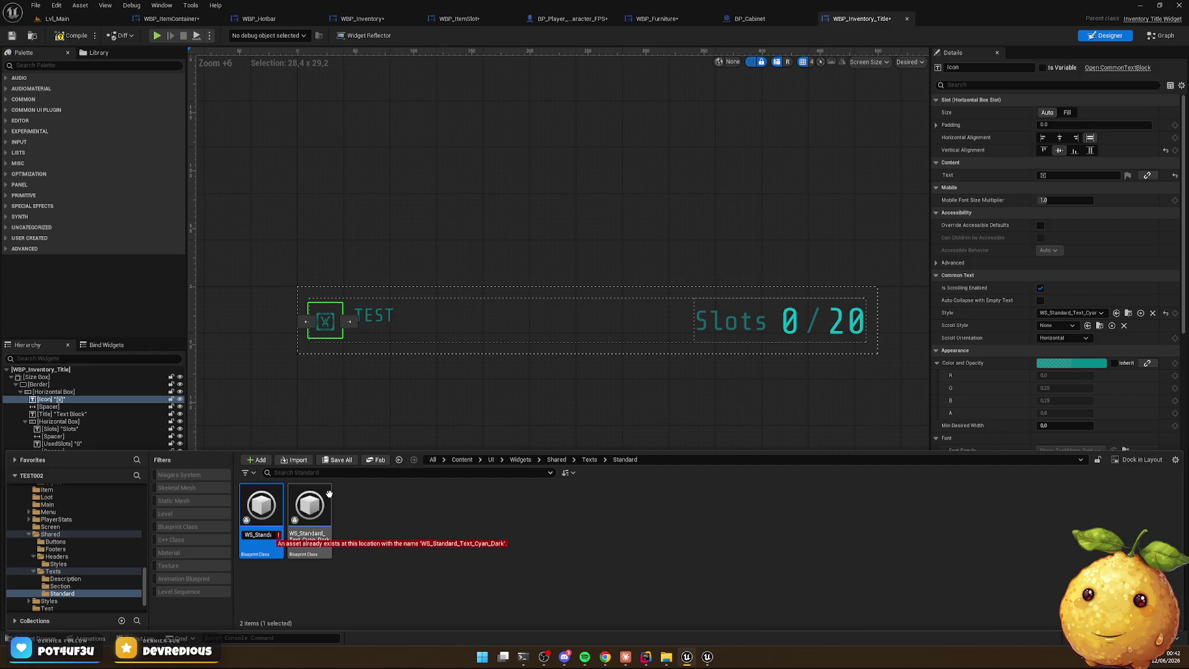
pyautogui.press('Delete')
pyautogui.press('Delete')
pyautogui.press('Delete')
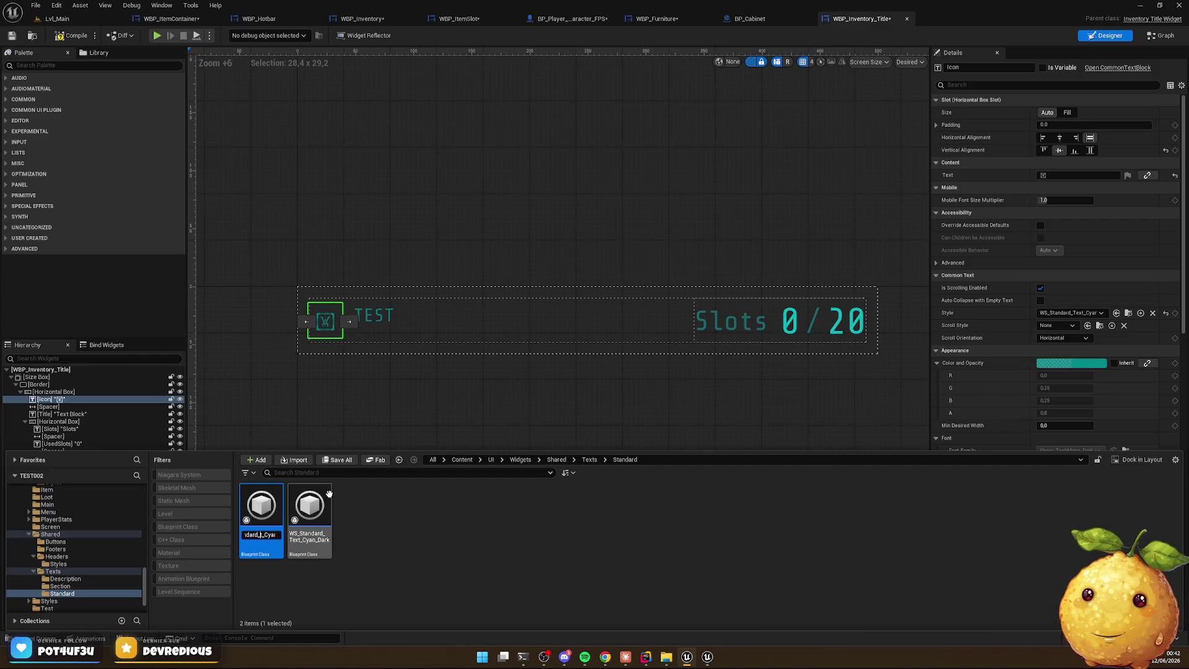
pyautogui.press('Return')
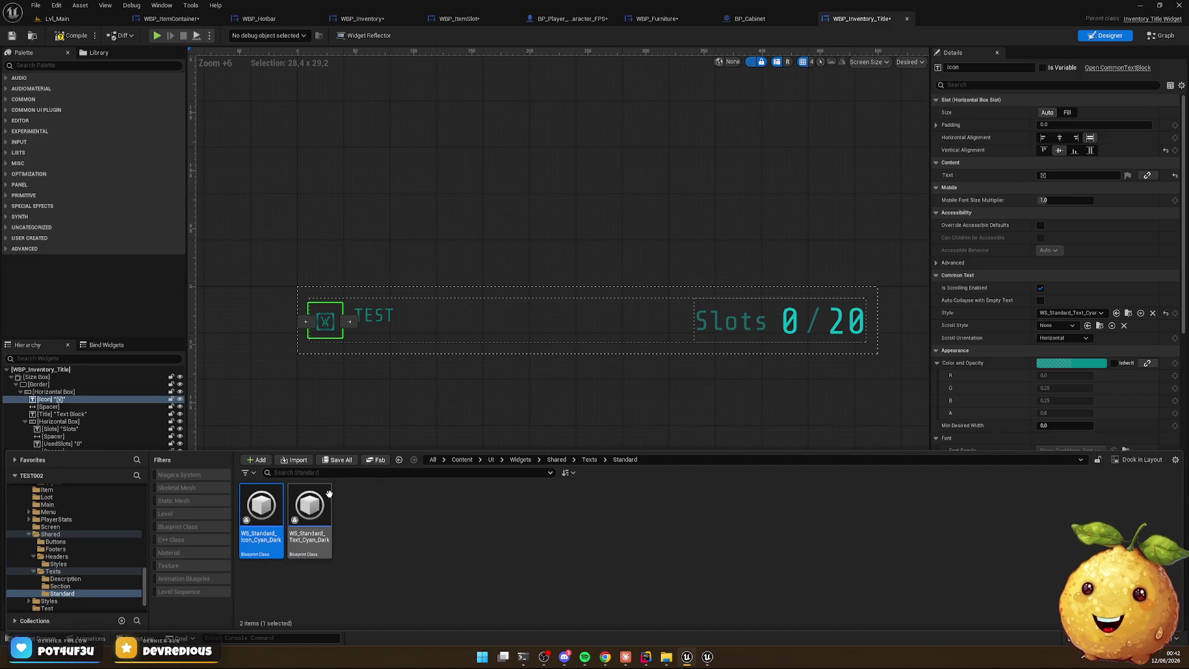
pyautogui.doubleClick(318, 517)
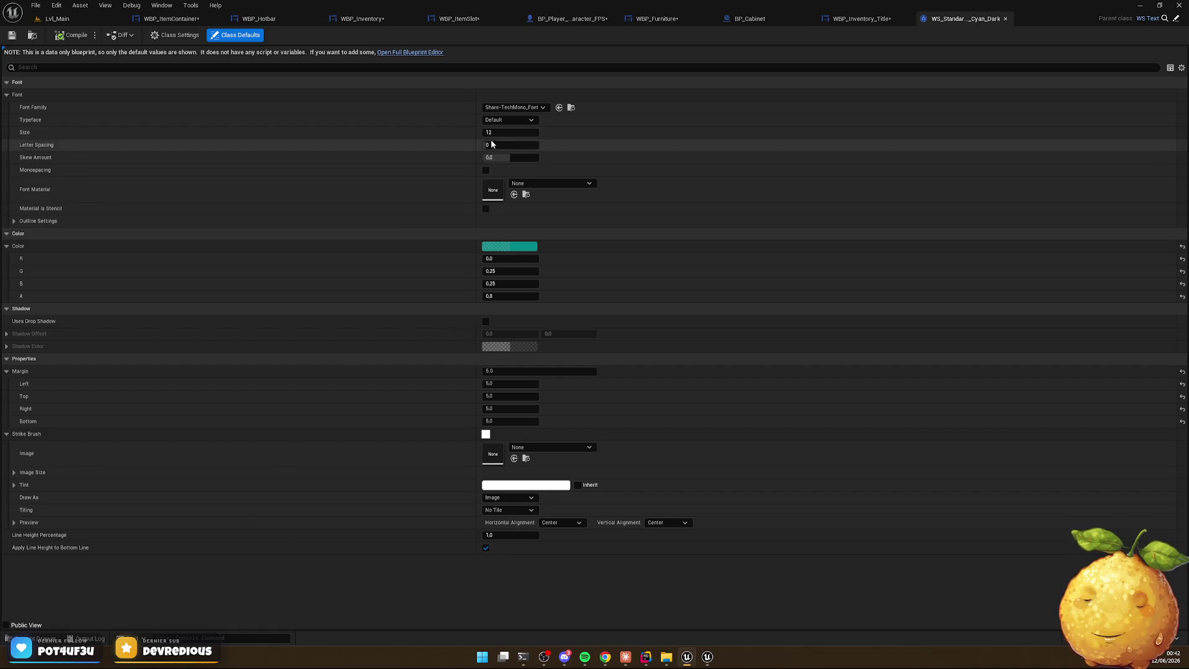
# Set WS_Standard_Icon_Cyan_Dark's font size to 12 and compile it
pyautogui.click(37, 638)
pyautogui.doubleClick(260, 517)
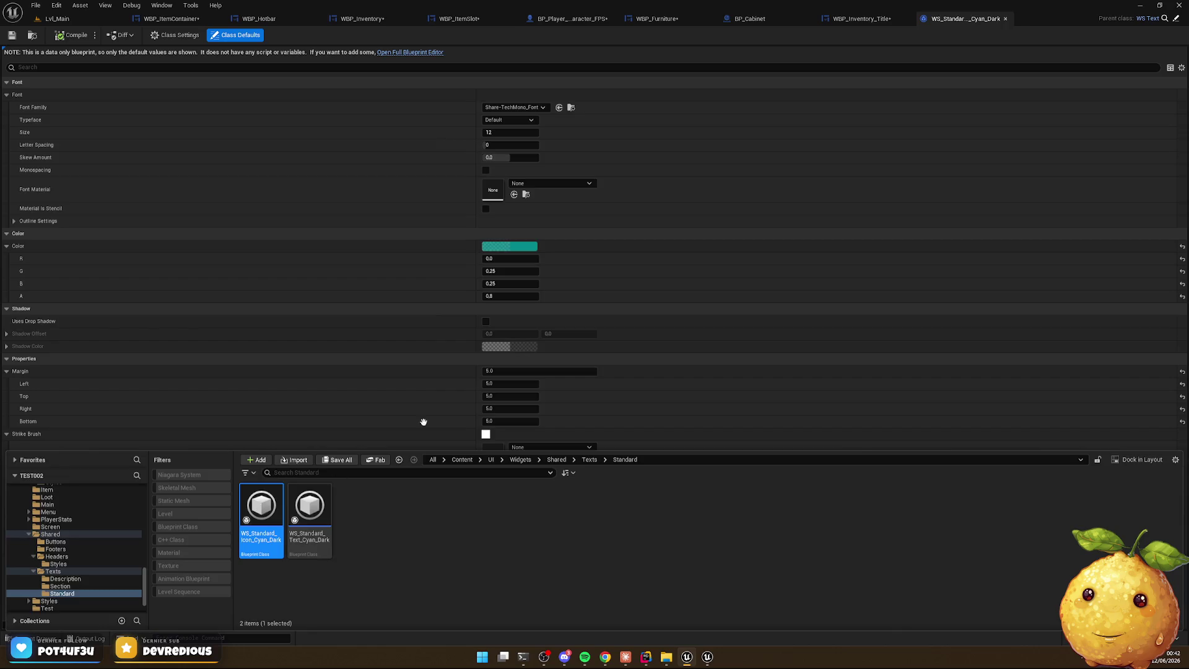
pyautogui.click(504, 134)
pyautogui.press('Return')
pyautogui.click(73, 35)
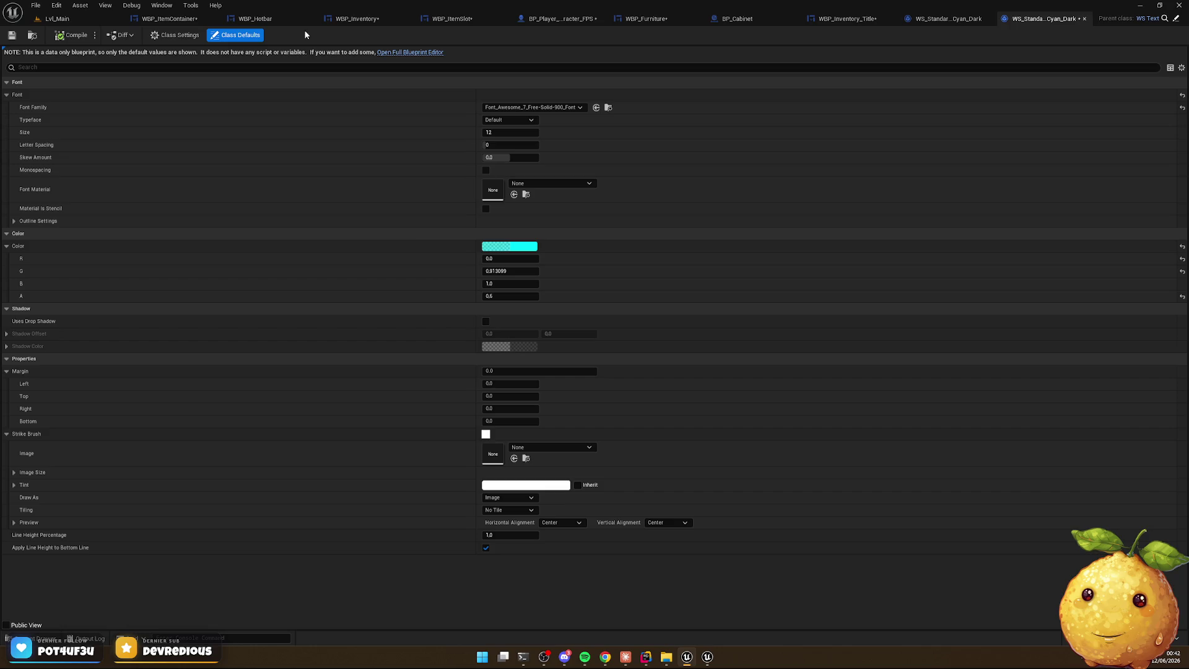
pyautogui.click(357, 19)
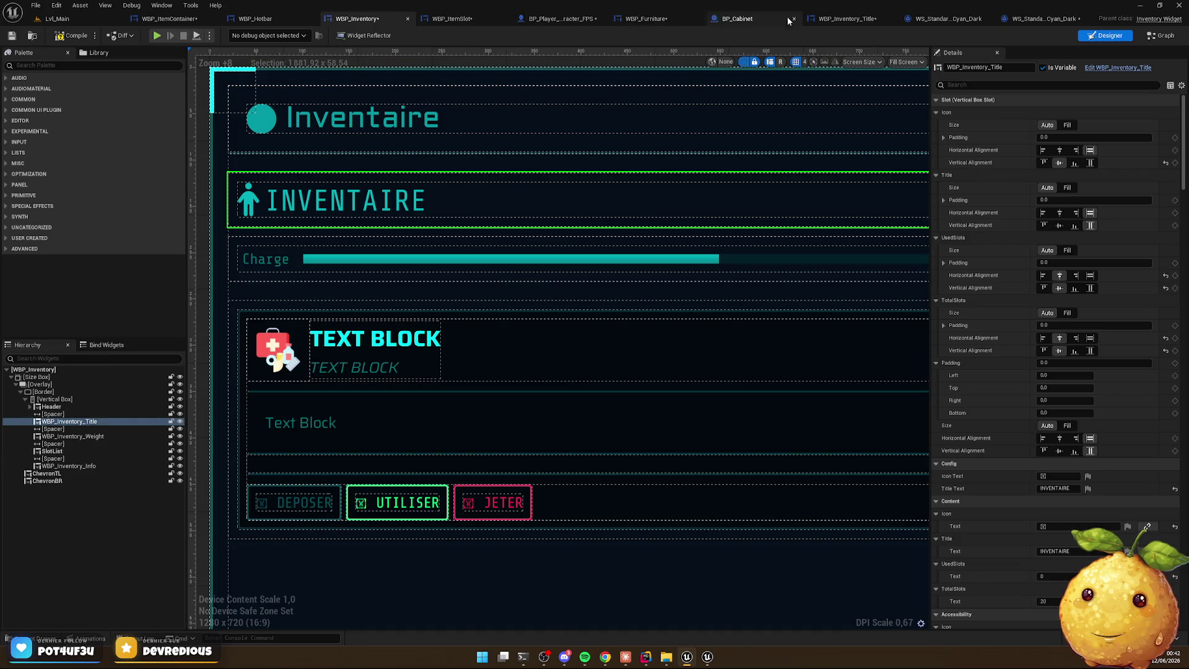
# Apply the WS_Standard_Icon_Cyan style to the title icon in WBP_Inventory_Title
pyautogui.click(858, 22)
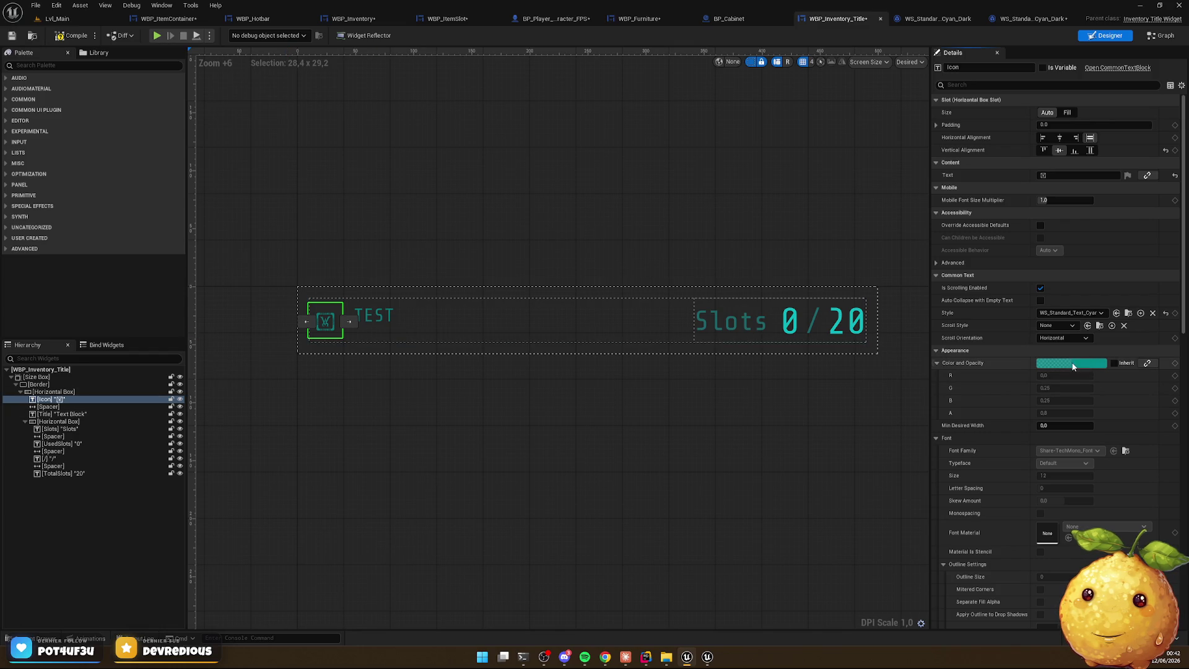
pyautogui.click(1084, 313)
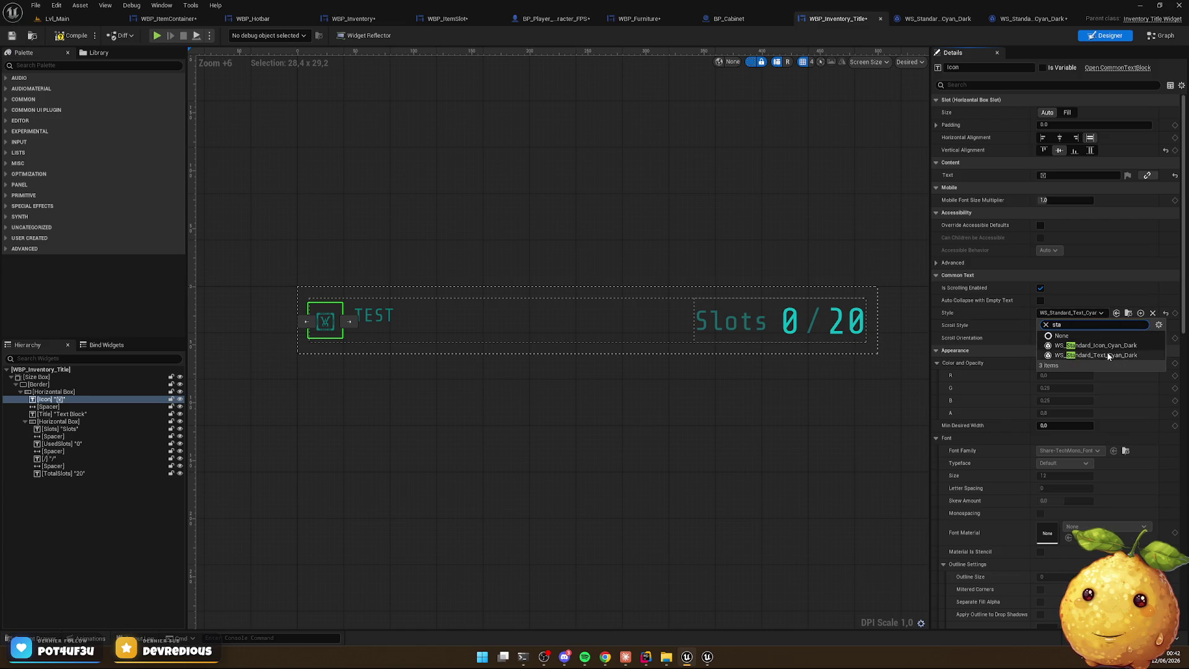
pyautogui.click(1090, 345)
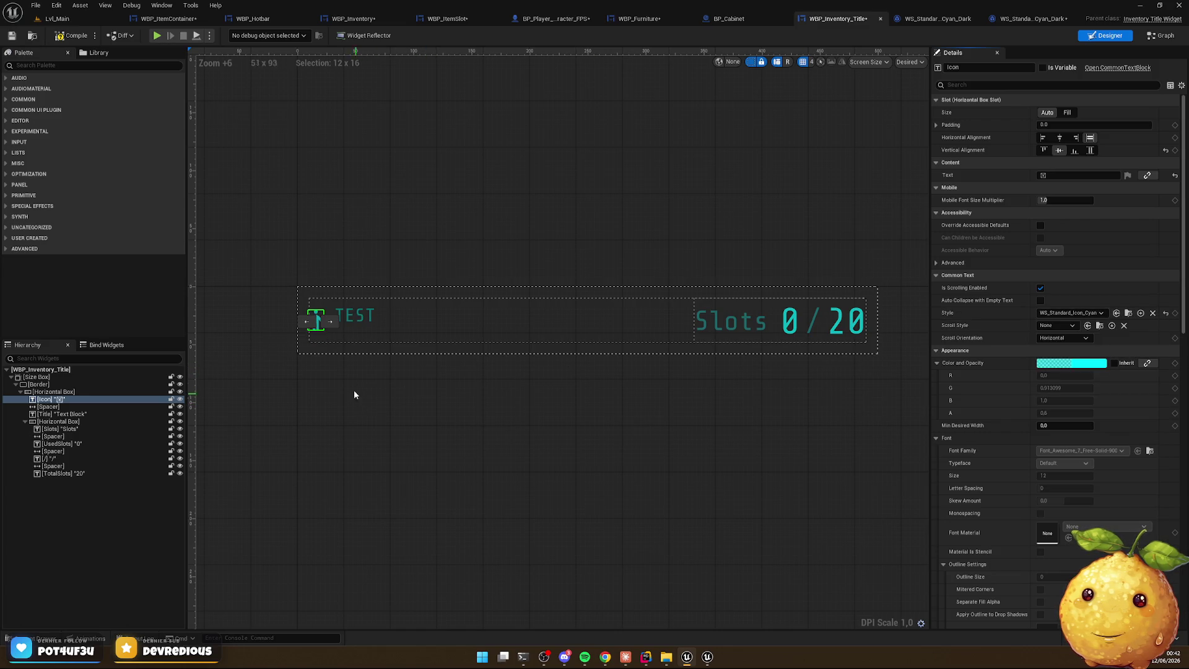
pyautogui.click(324, 384)
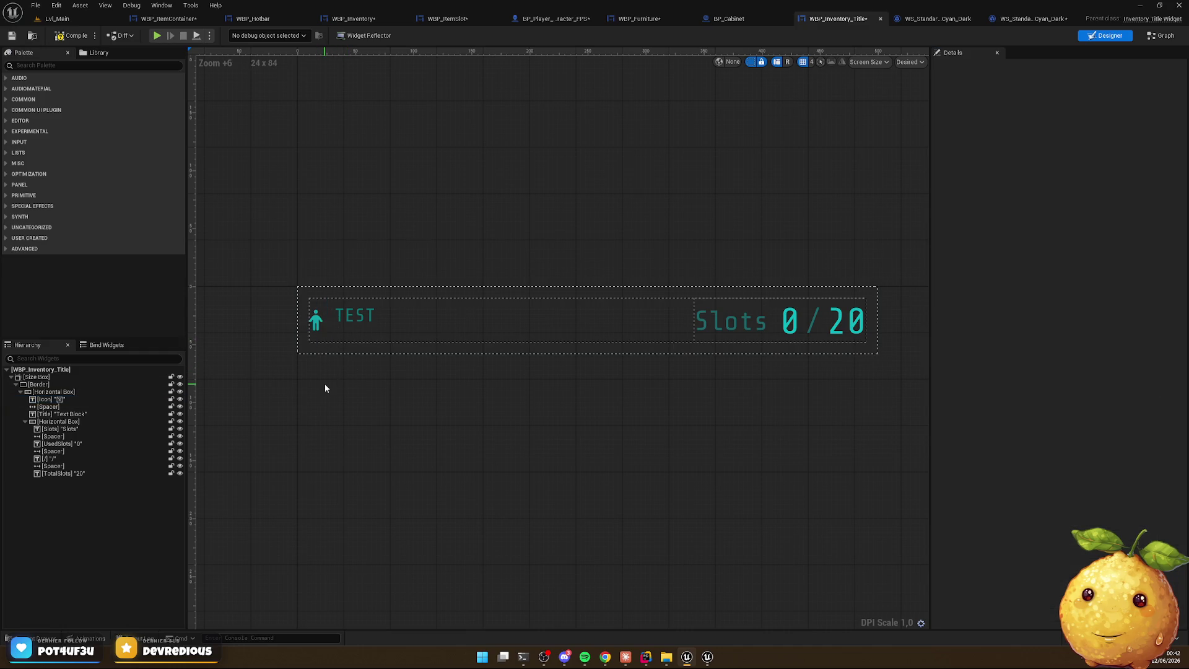
pyautogui.click(323, 324)
pyautogui.click(409, 463)
pyautogui.click(317, 325)
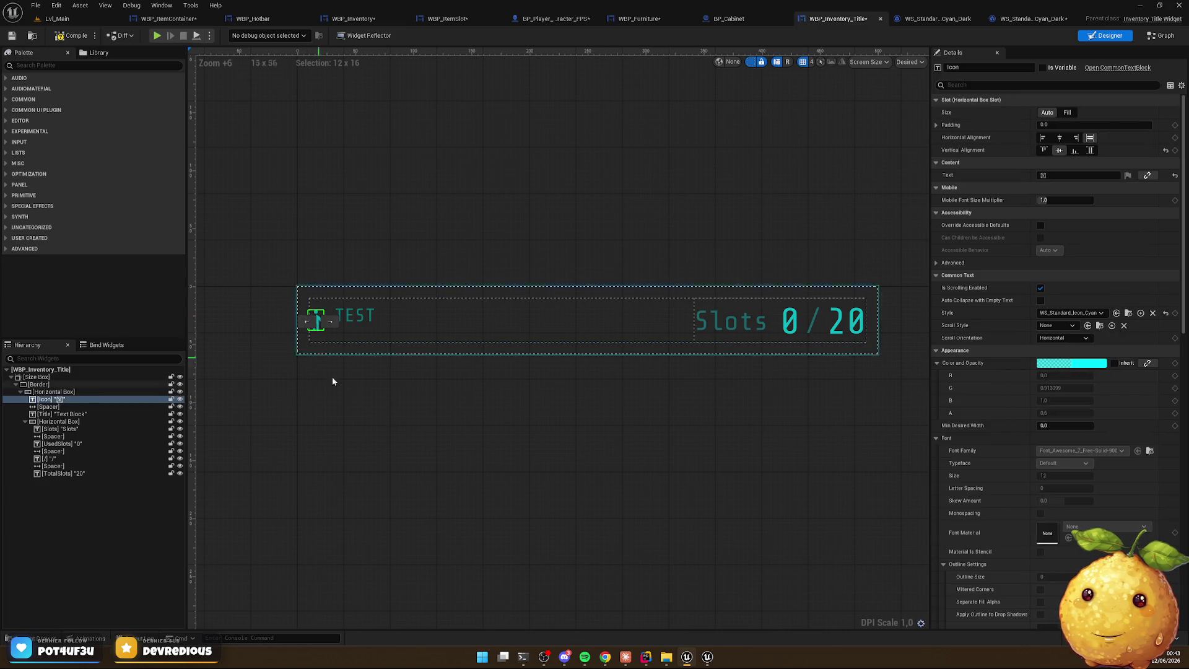
pyautogui.click(441, 468)
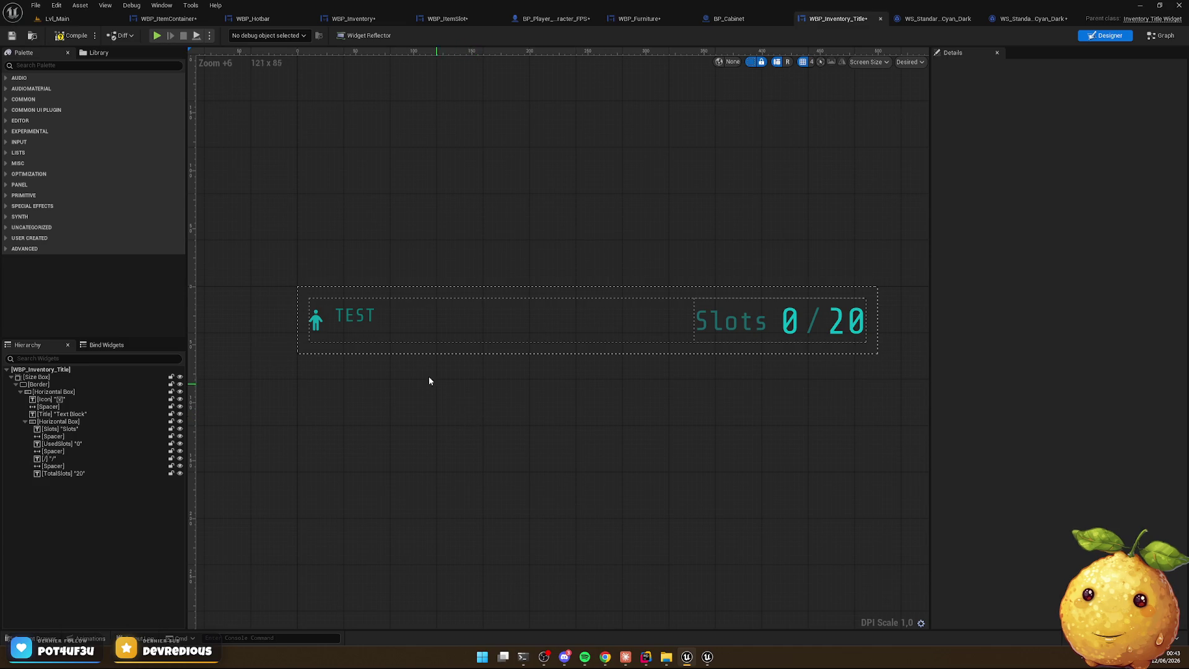
# Change the heading text from TEST to INVENTAIRE and centre it vertically
pyautogui.click(365, 315)
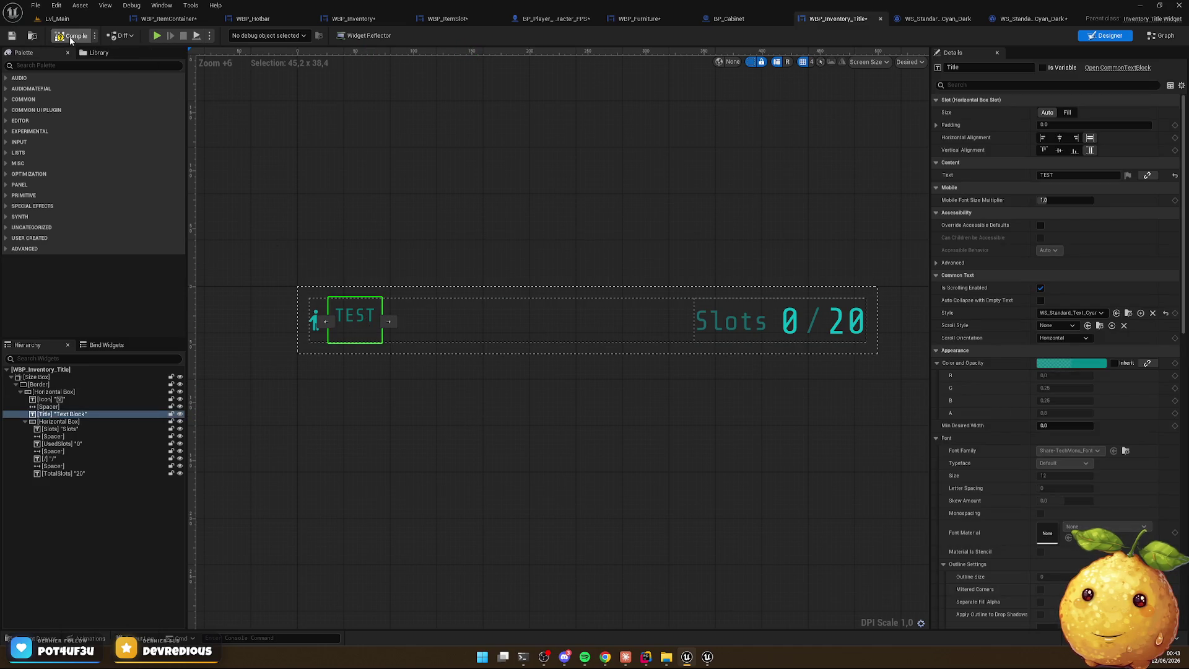
pyautogui.click(1088, 177)
pyautogui.write('INVENTAIR')
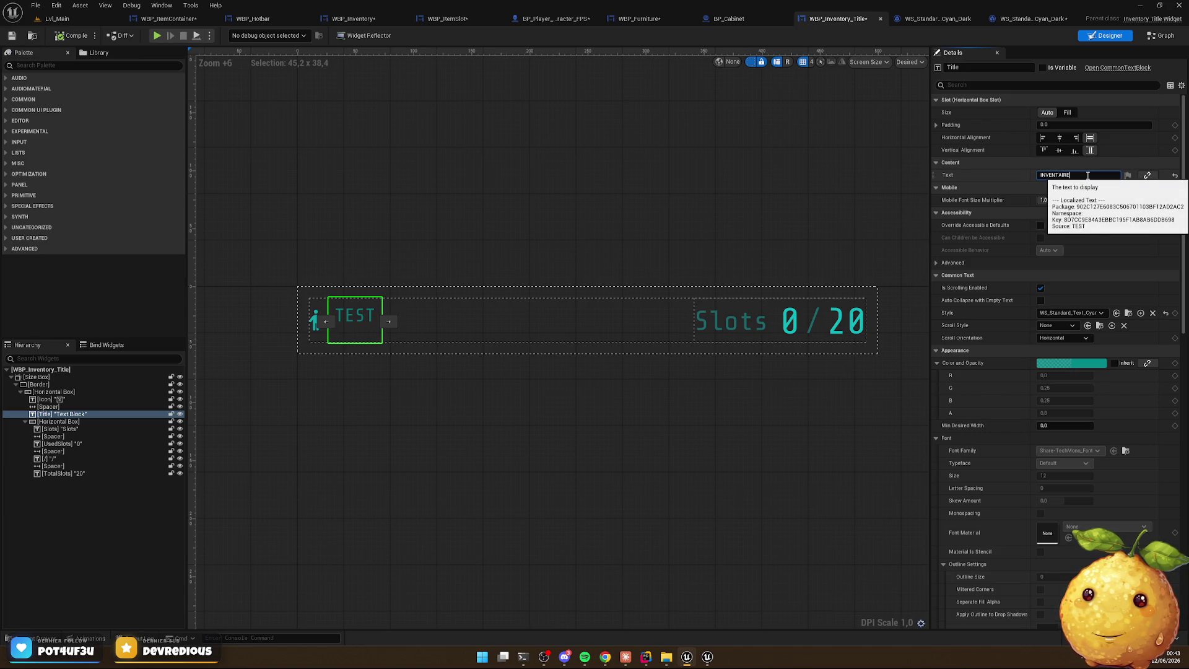
pyautogui.click(397, 407)
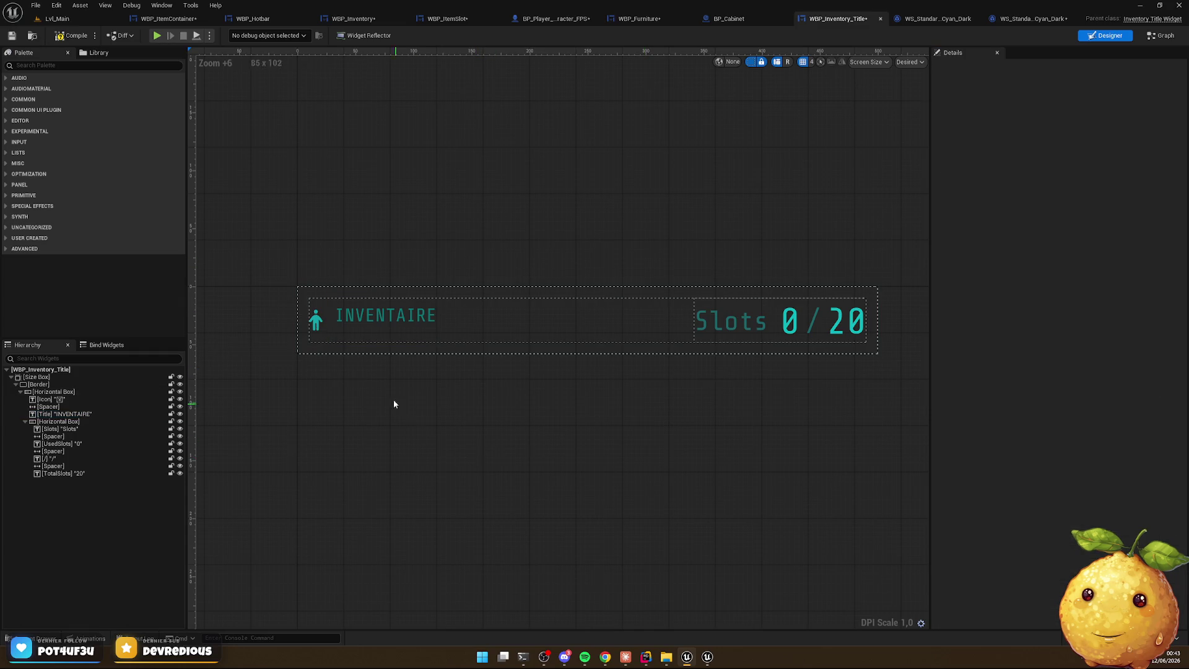
pyautogui.click(373, 315)
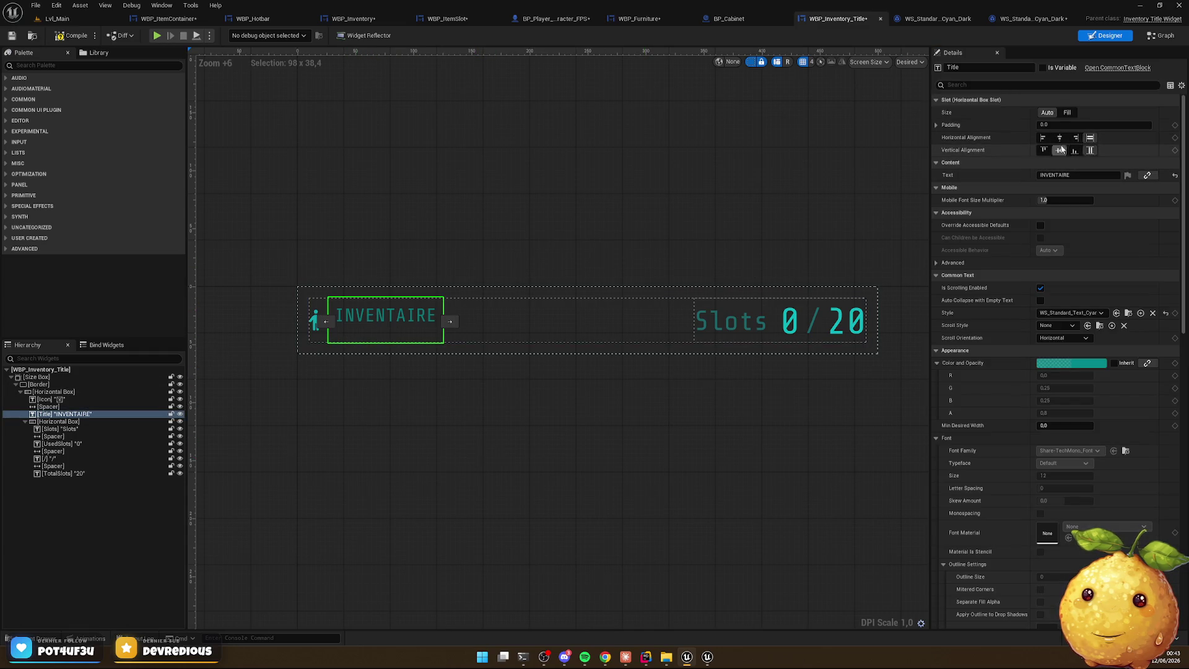
pyautogui.click(1059, 150)
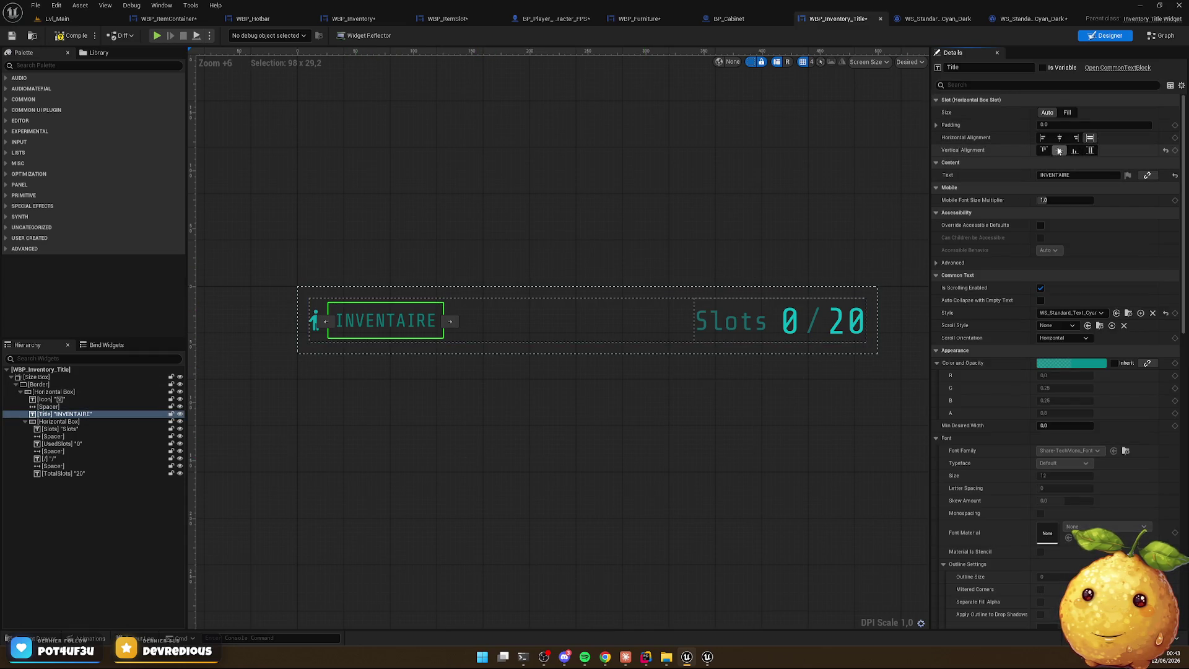
pyautogui.click(594, 433)
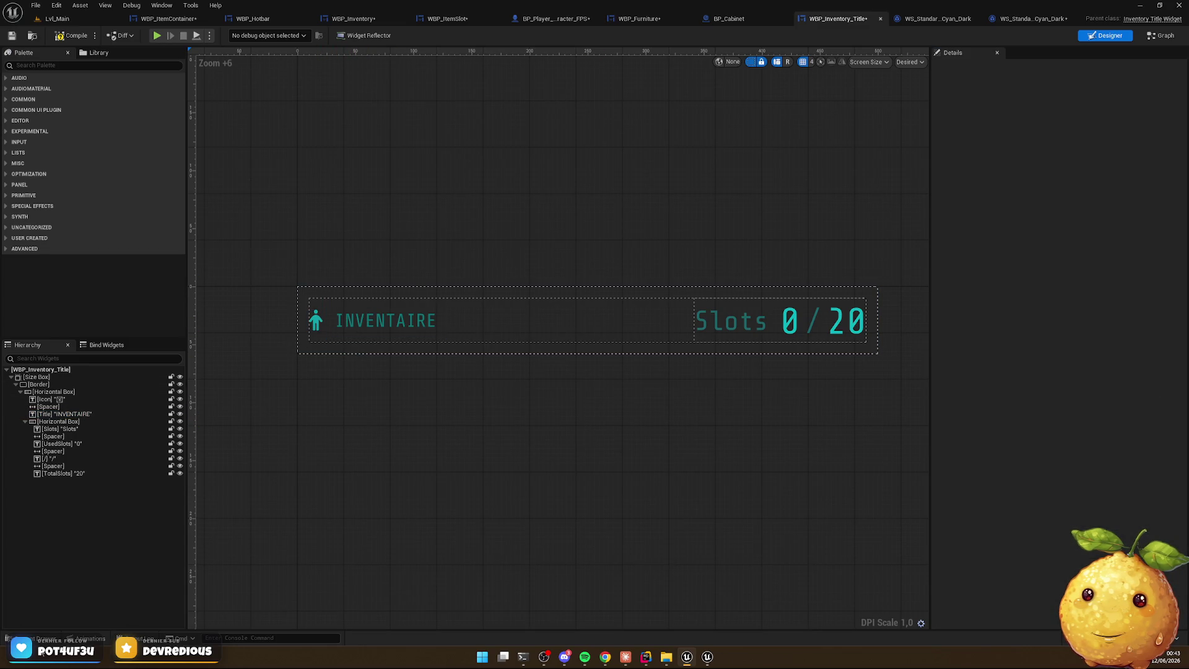
# Copy the teal colour from WS_Standard_Text_Cyan_Dark into WS_Standard_Icon_Cyan_Dark
pyautogui.click(31, 638)
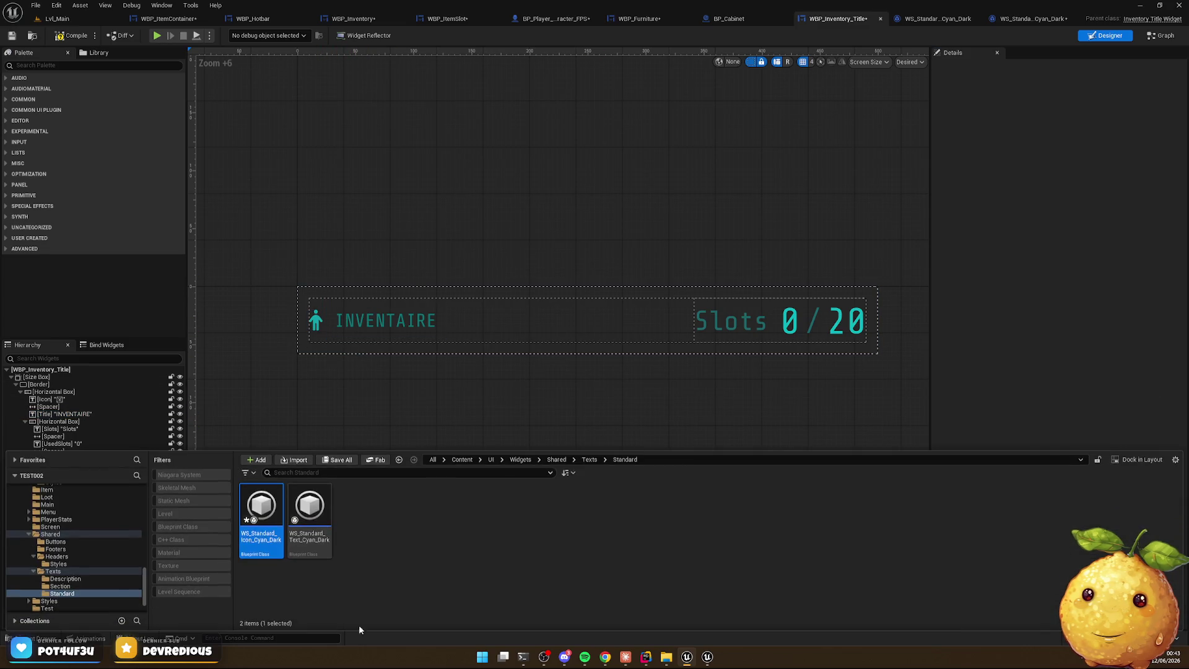
pyautogui.doubleClick(297, 524)
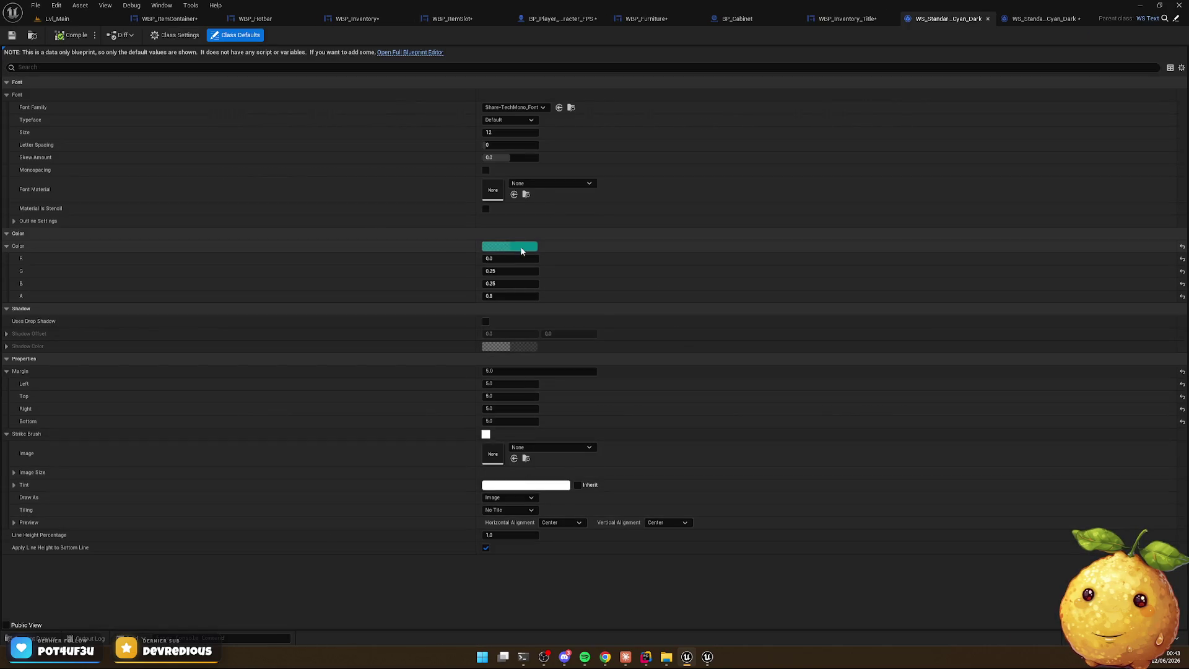
pyautogui.rightClick(525, 253)
pyautogui.click(538, 293)
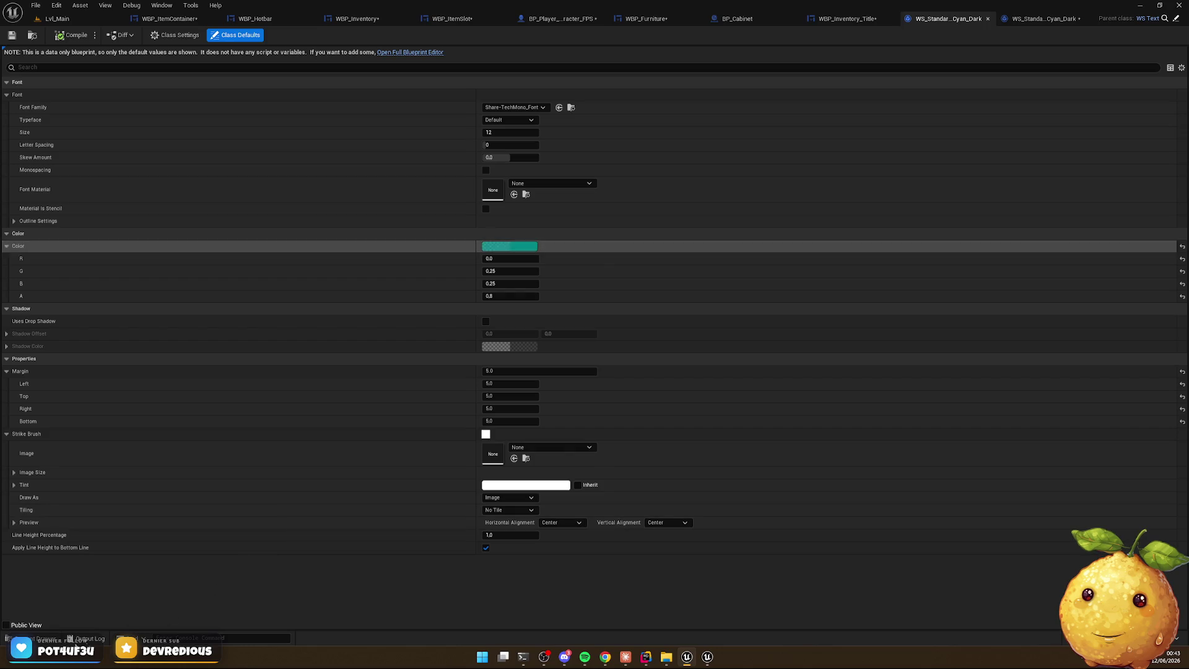
pyautogui.click(31, 638)
pyautogui.doubleClick(260, 520)
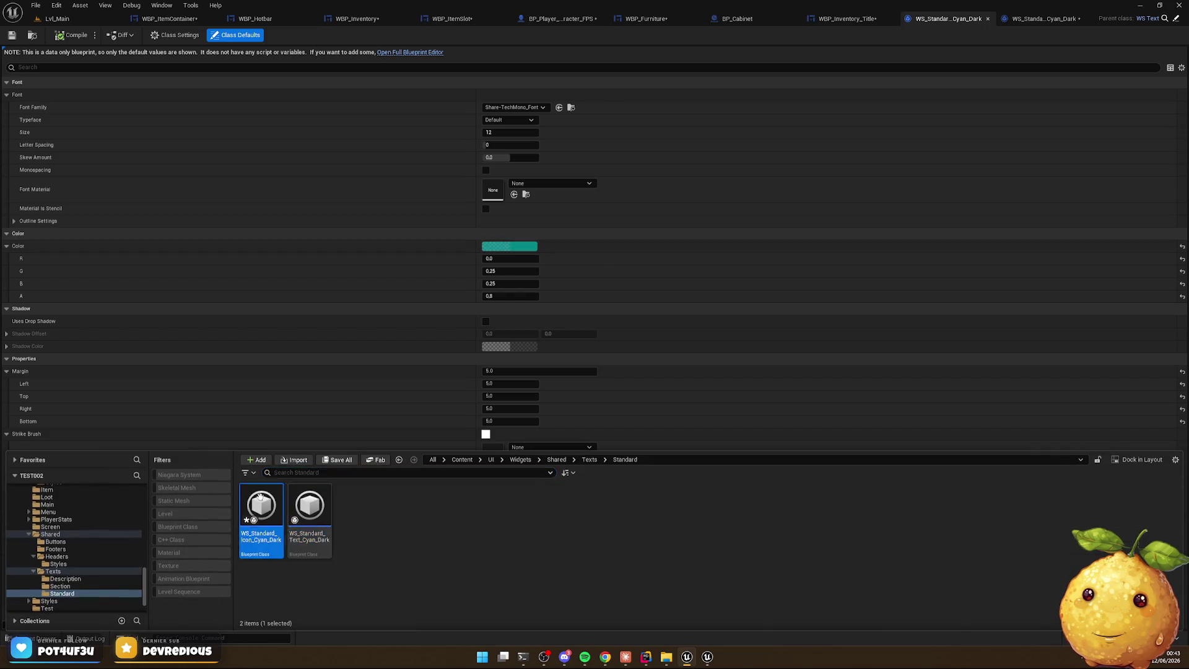
pyautogui.rightClick(527, 247)
pyautogui.click(556, 302)
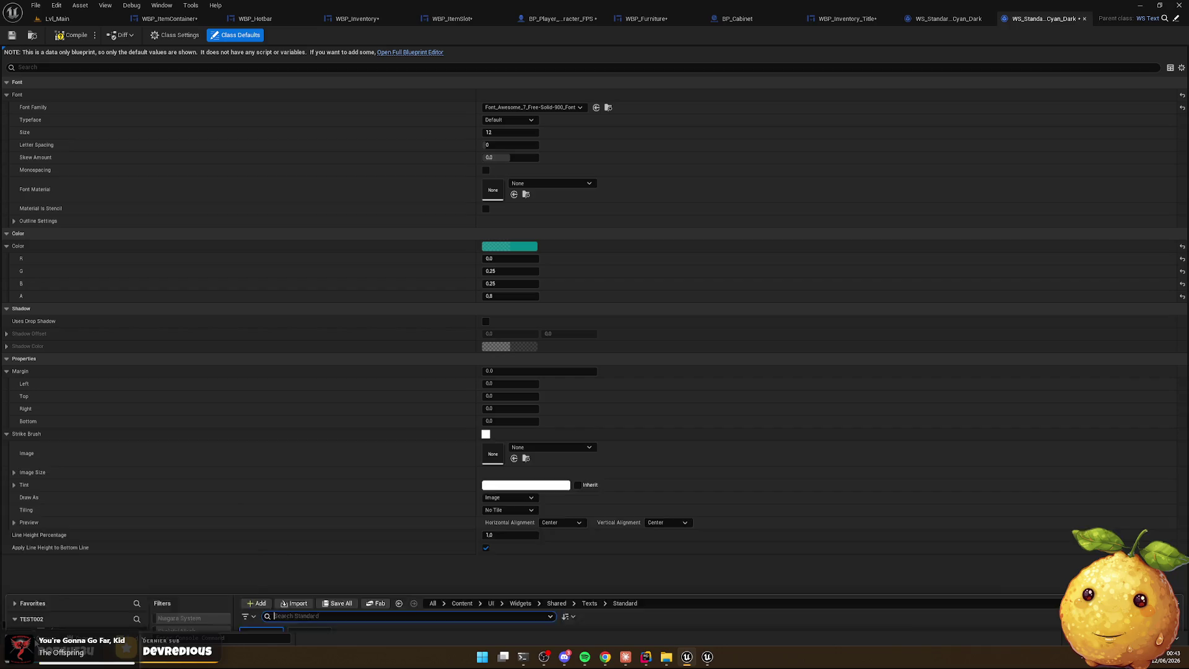
pyautogui.click(31, 638)
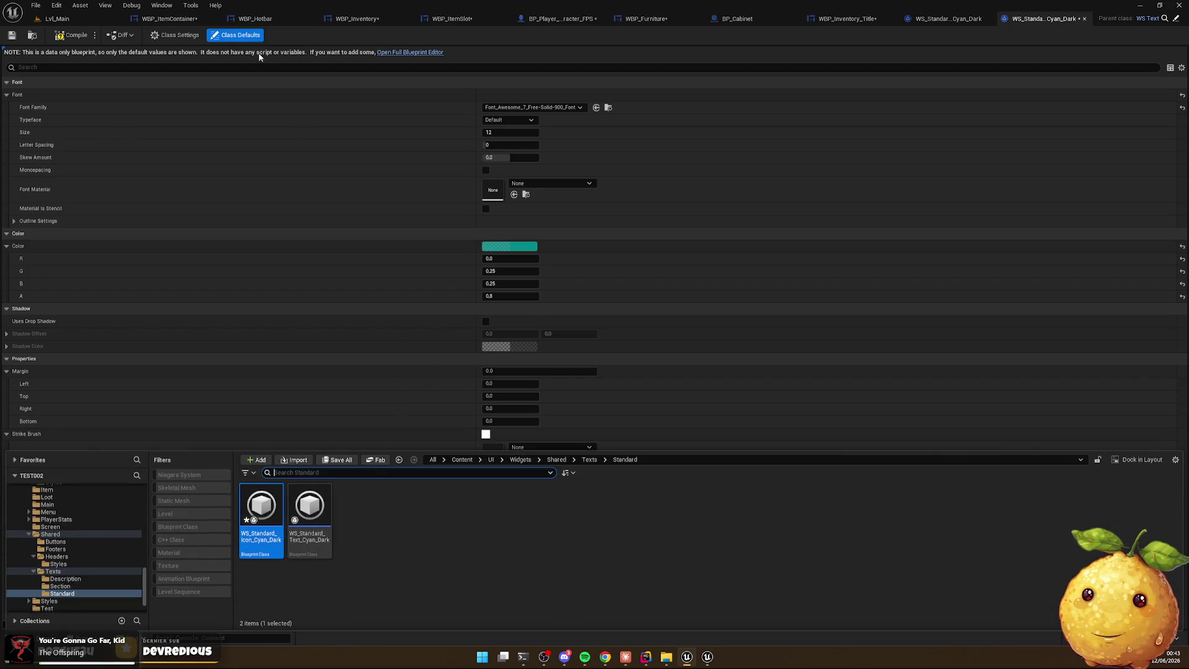
pyautogui.click(167, 19)
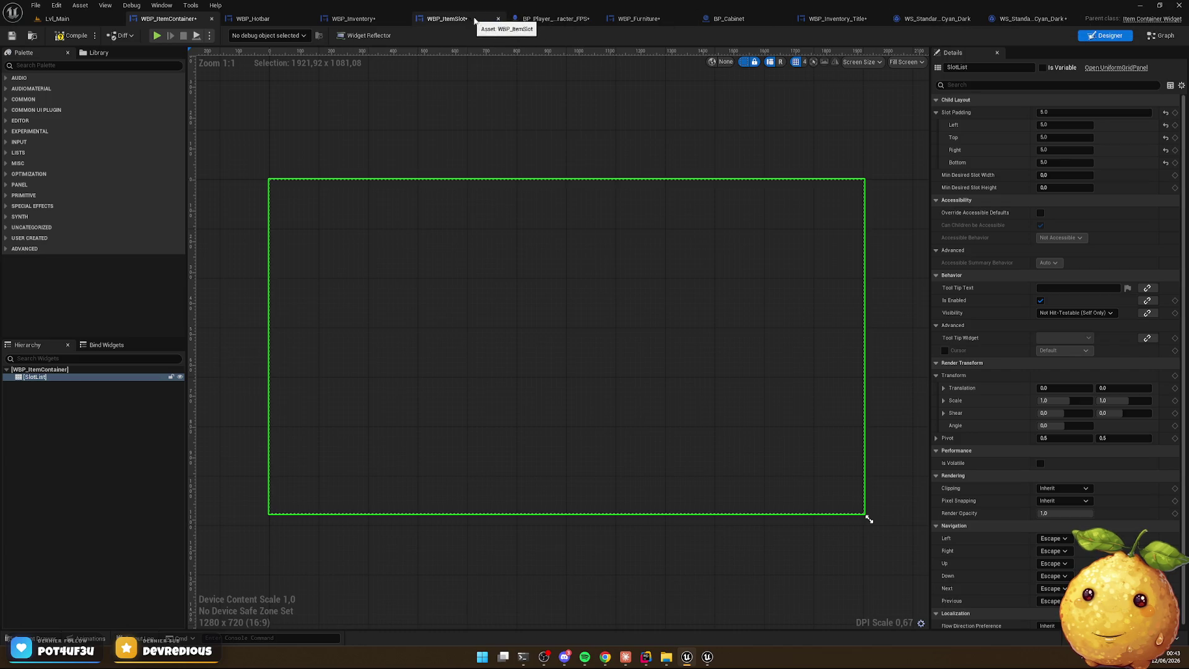
# Wrap the title icon in WBP_Inventory_Title with a new Border and select it
pyautogui.click(812, 21)
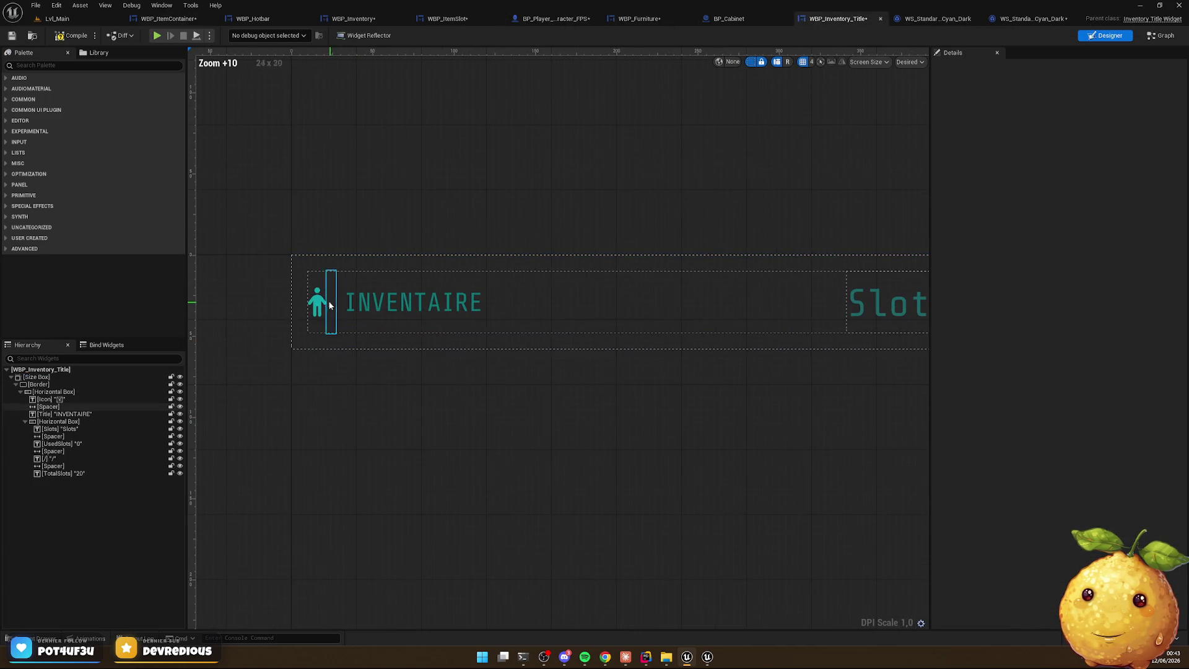
pyautogui.click(330, 306)
pyautogui.rightClick(68, 400)
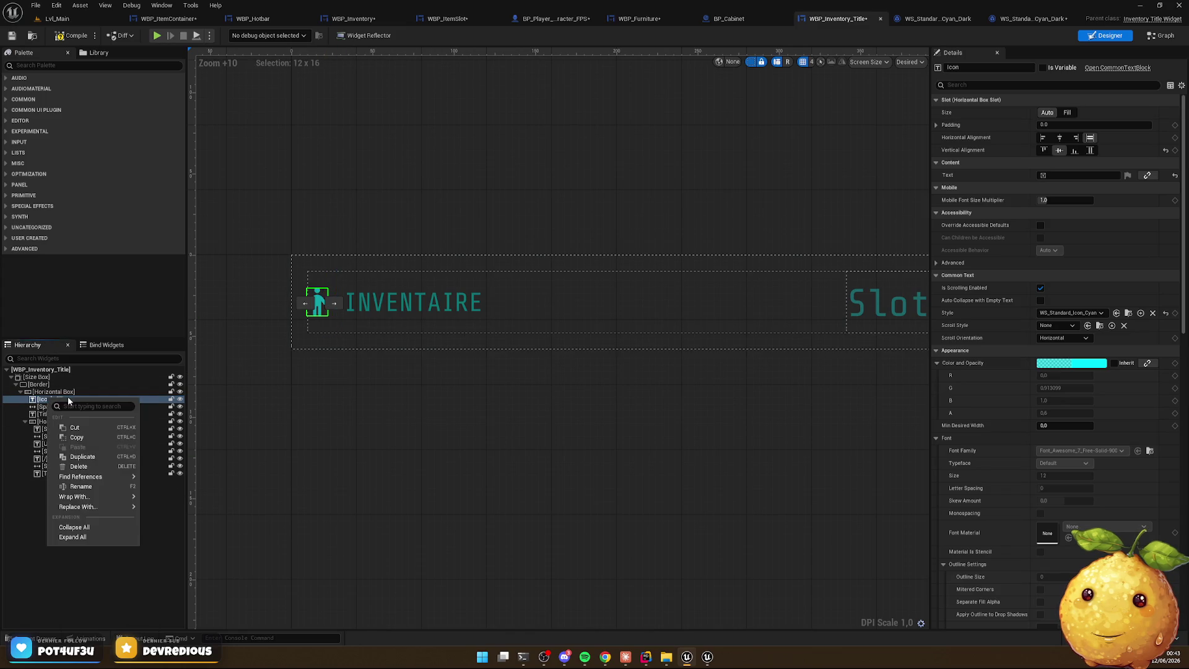
pyautogui.moveTo(87, 496)
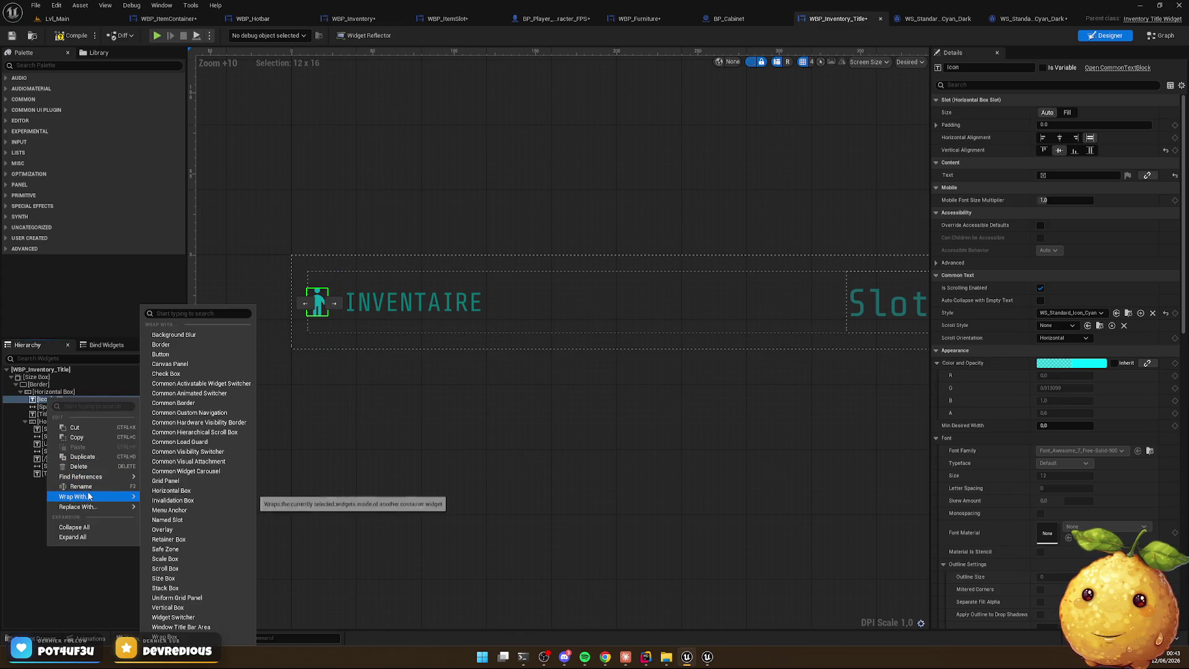
pyautogui.click(216, 345)
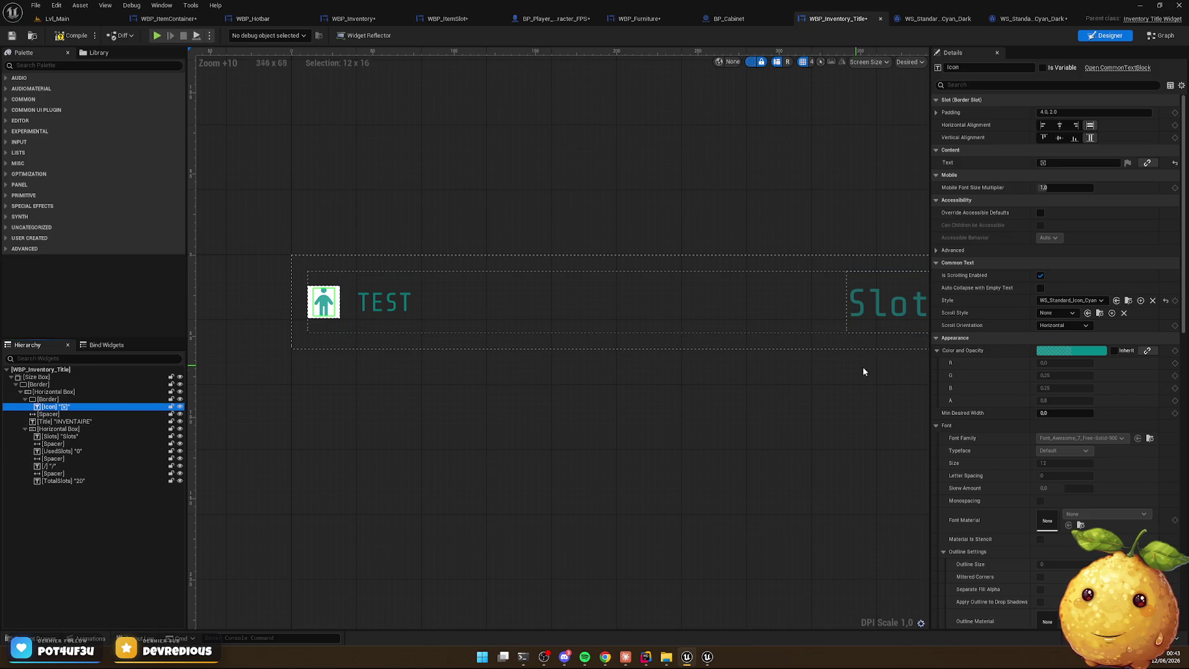
pyautogui.click(75, 399)
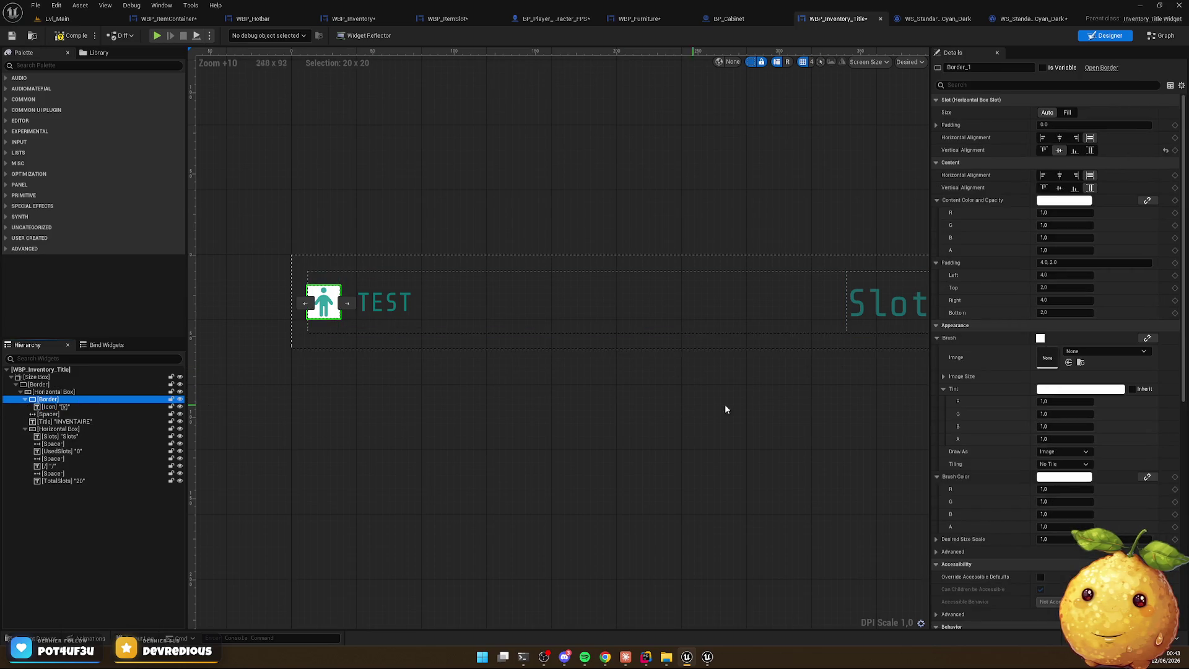
# Make the border background transparent, drawn as a rounded box with a teal outline of width 1
pyautogui.click(1053, 528)
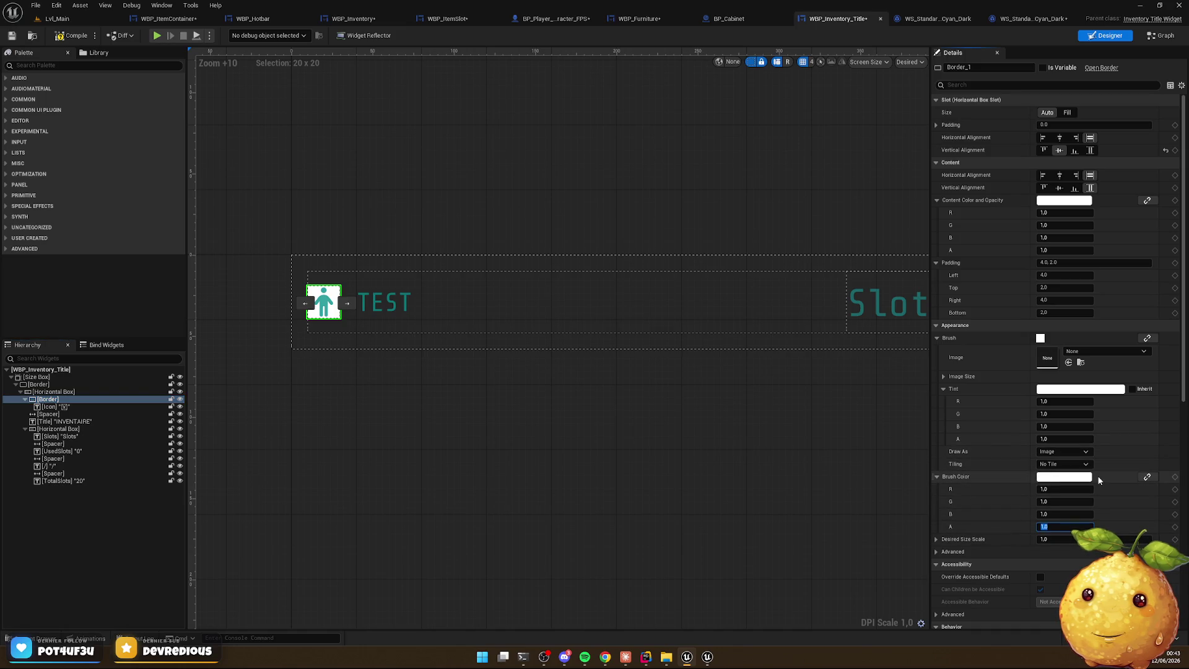
pyautogui.write('0')
pyautogui.press('Return')
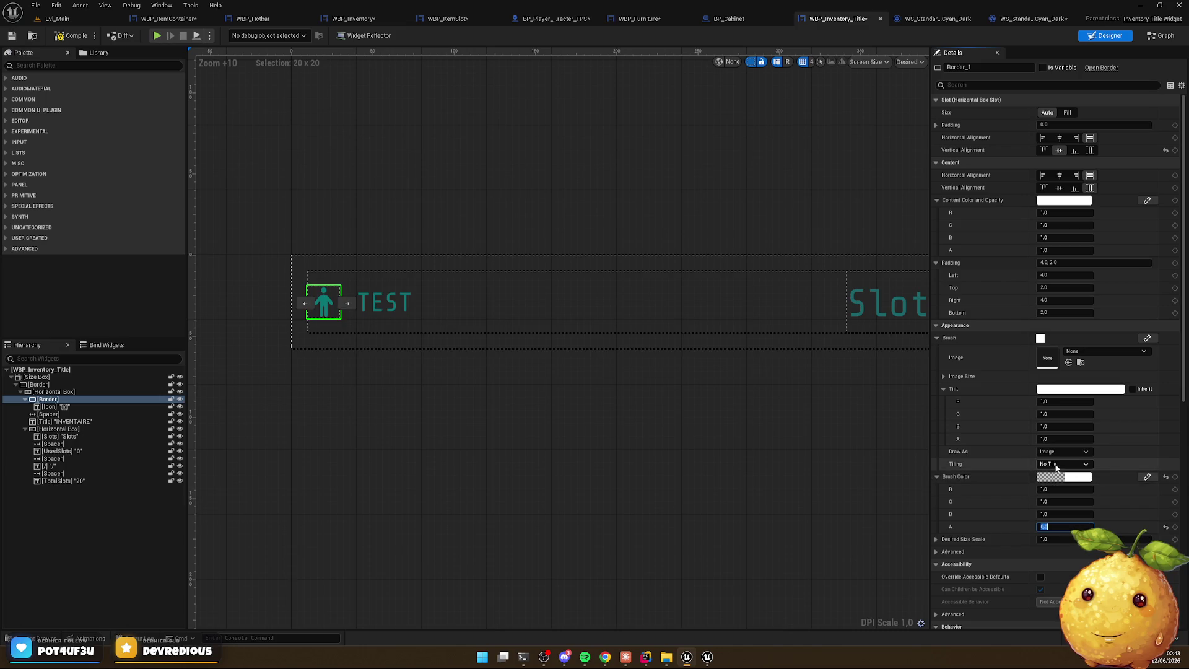
pyautogui.click(1081, 478)
pyautogui.click(1064, 451)
pyautogui.click(1060, 488)
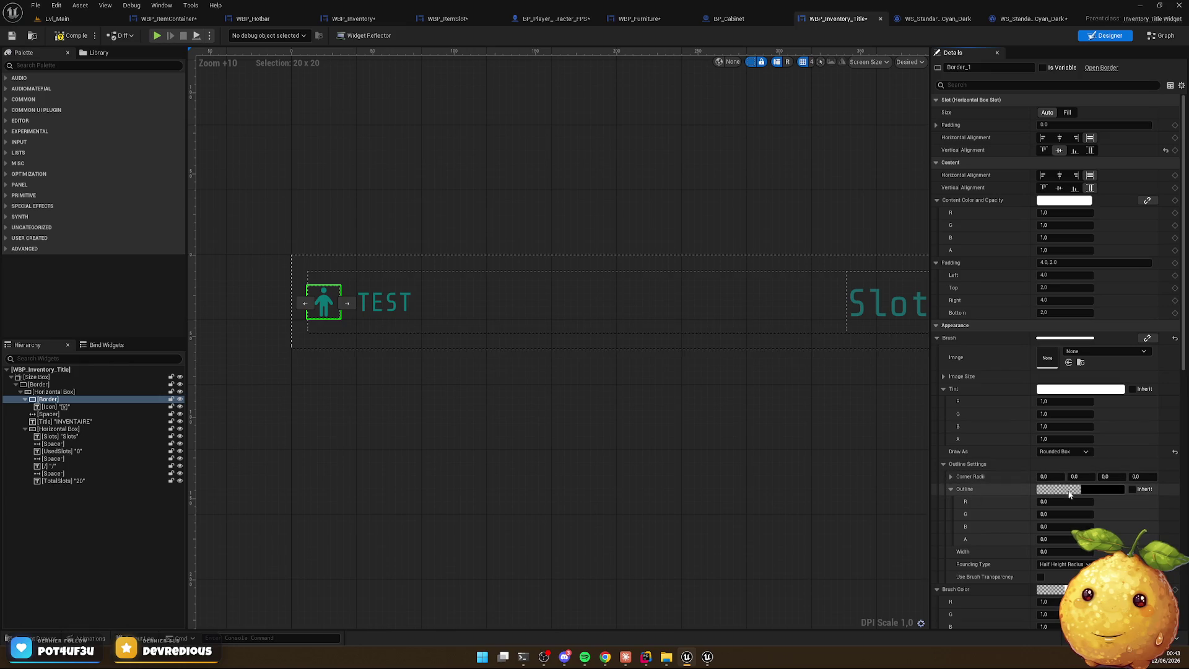
pyautogui.rightClick(1092, 494)
pyautogui.click(1122, 548)
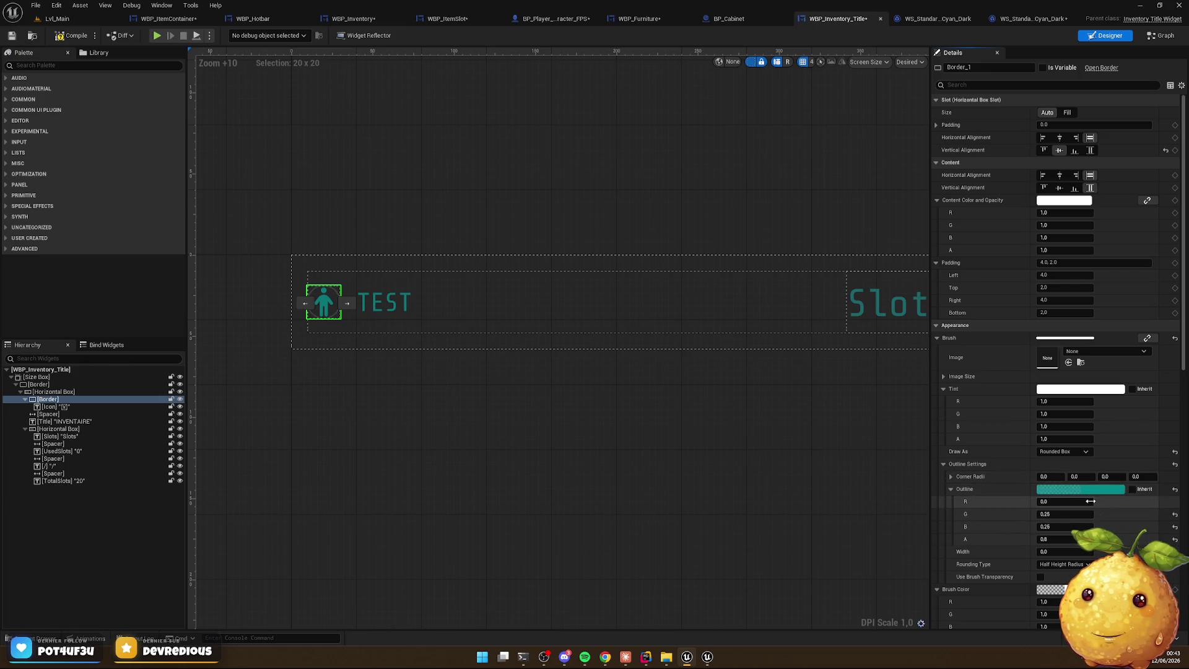
pyautogui.click(1057, 550)
pyautogui.write('1')
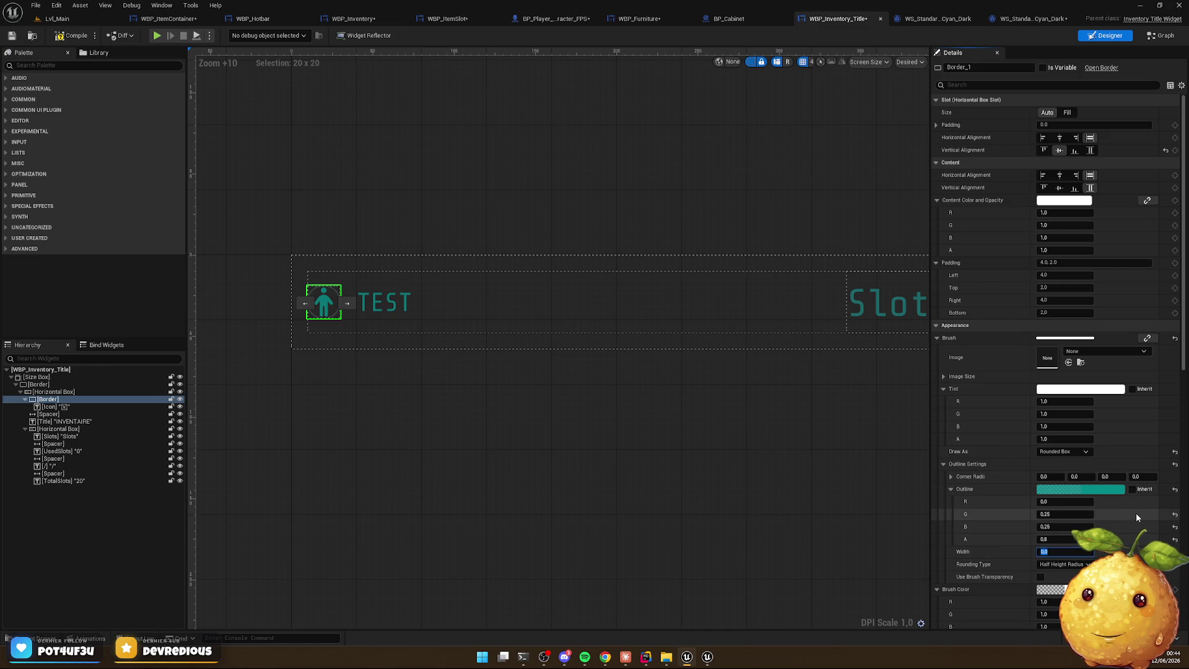
pyautogui.press('Return')
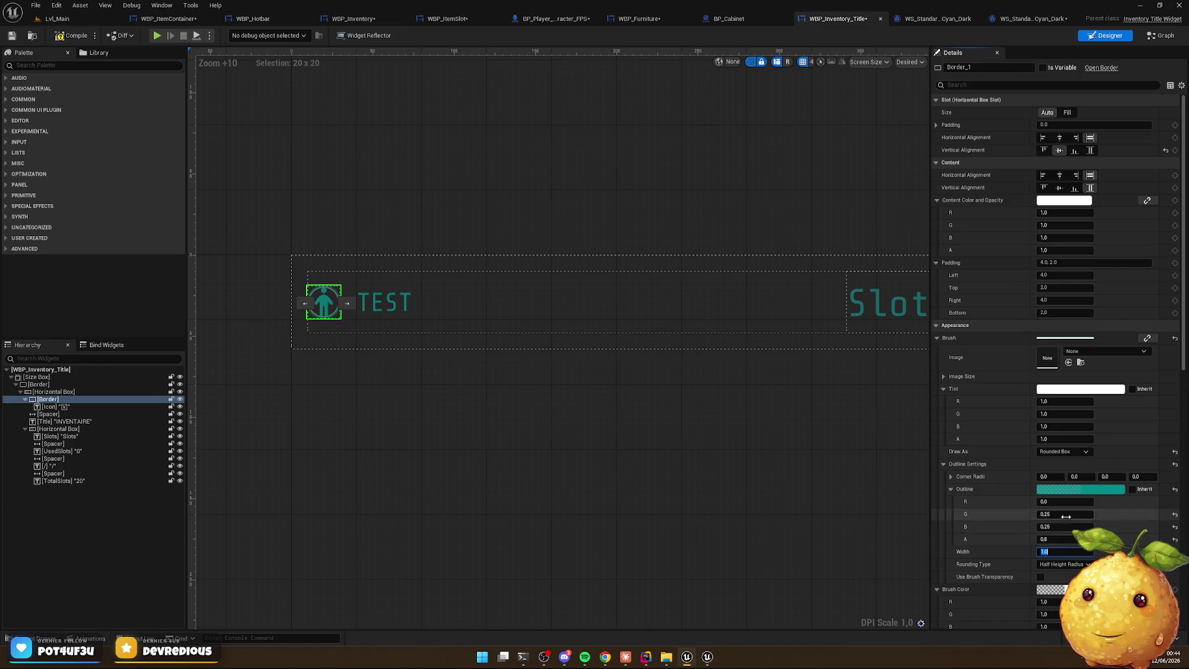
# Set all border corner radii to 2 and the rounding type to Fixed Radius
pyautogui.click(1052, 476)
pyautogui.write('2')
pyautogui.press('Tab')
pyautogui.write('2')
pyautogui.press('Tab')
pyautogui.write('2')
pyautogui.press('Tab')
pyautogui.write('2')
pyautogui.press('Return')
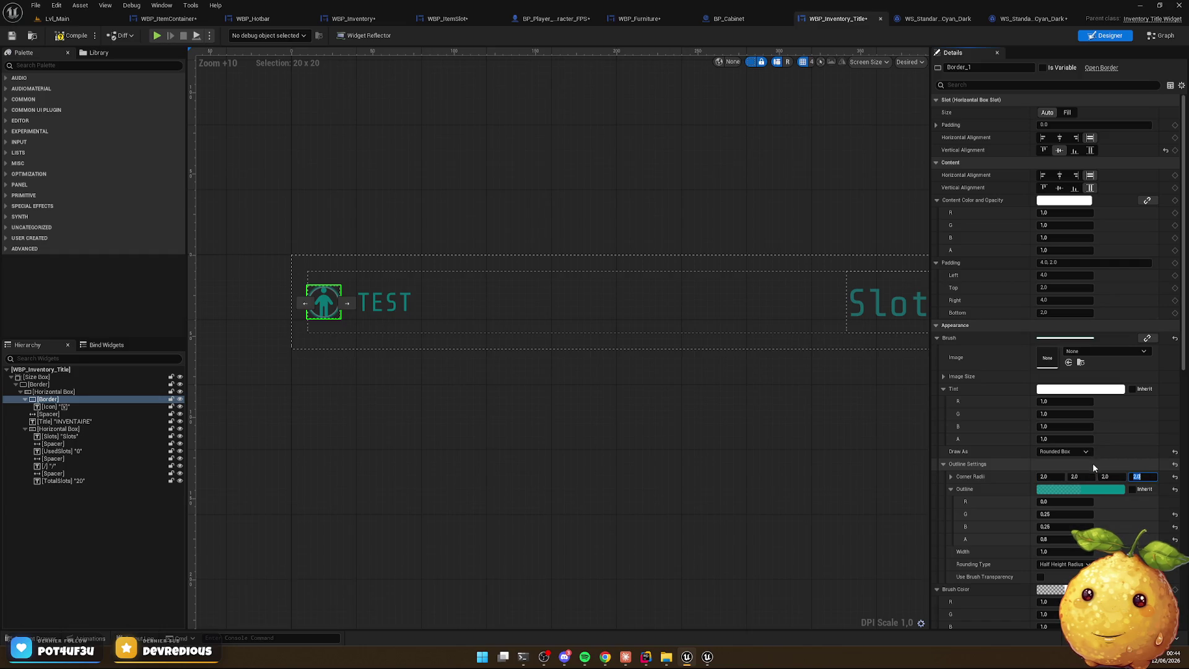
pyautogui.click(1060, 564)
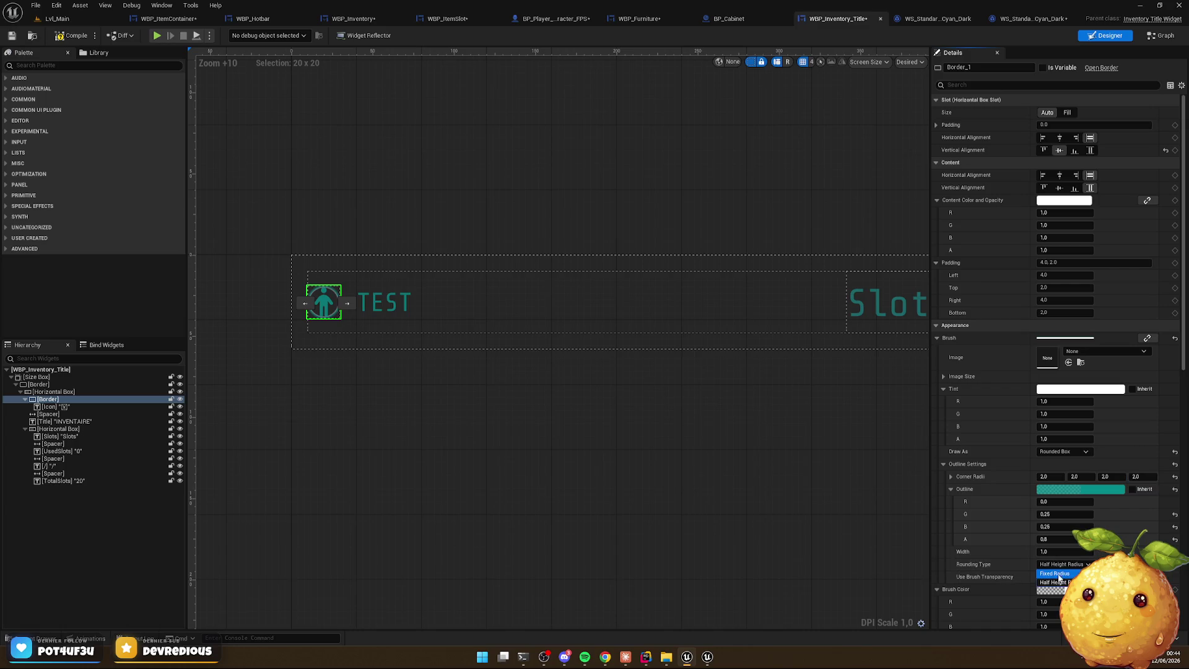
pyautogui.click(1056, 574)
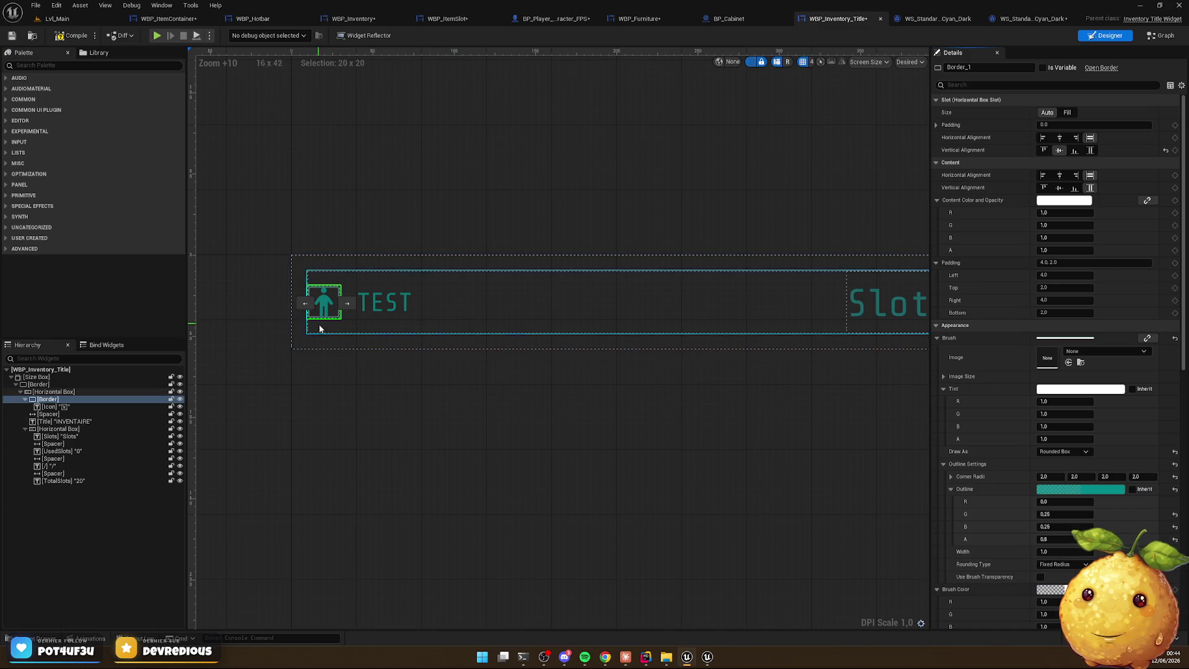
pyautogui.click(54, 393)
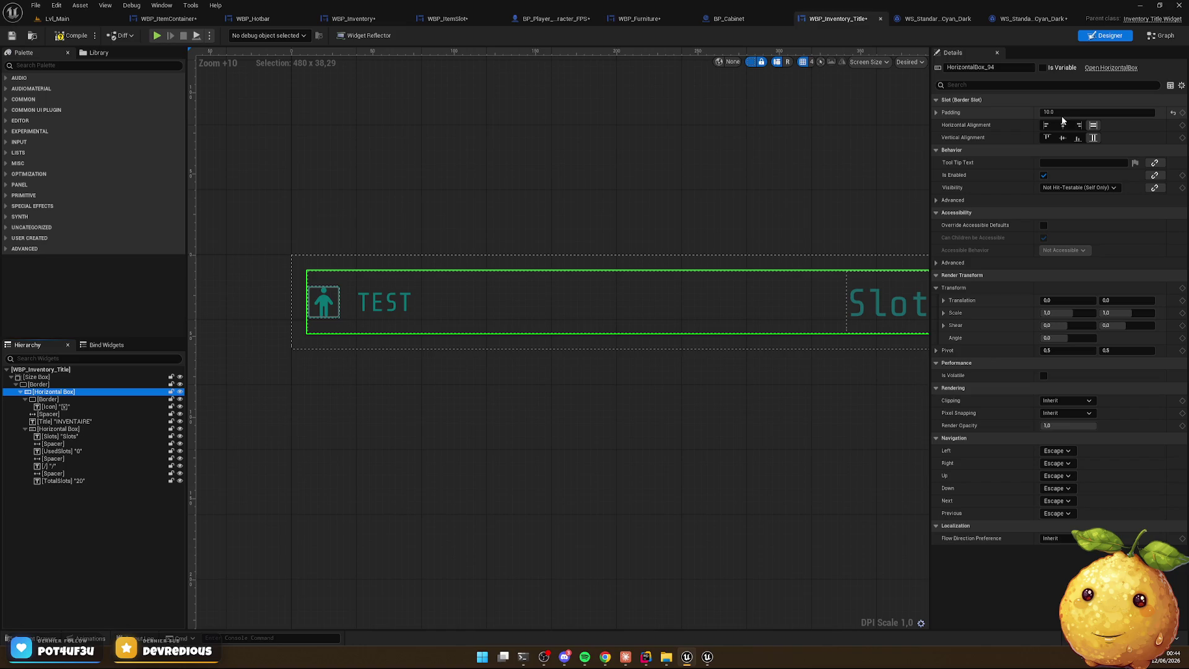
pyautogui.click(936, 112)
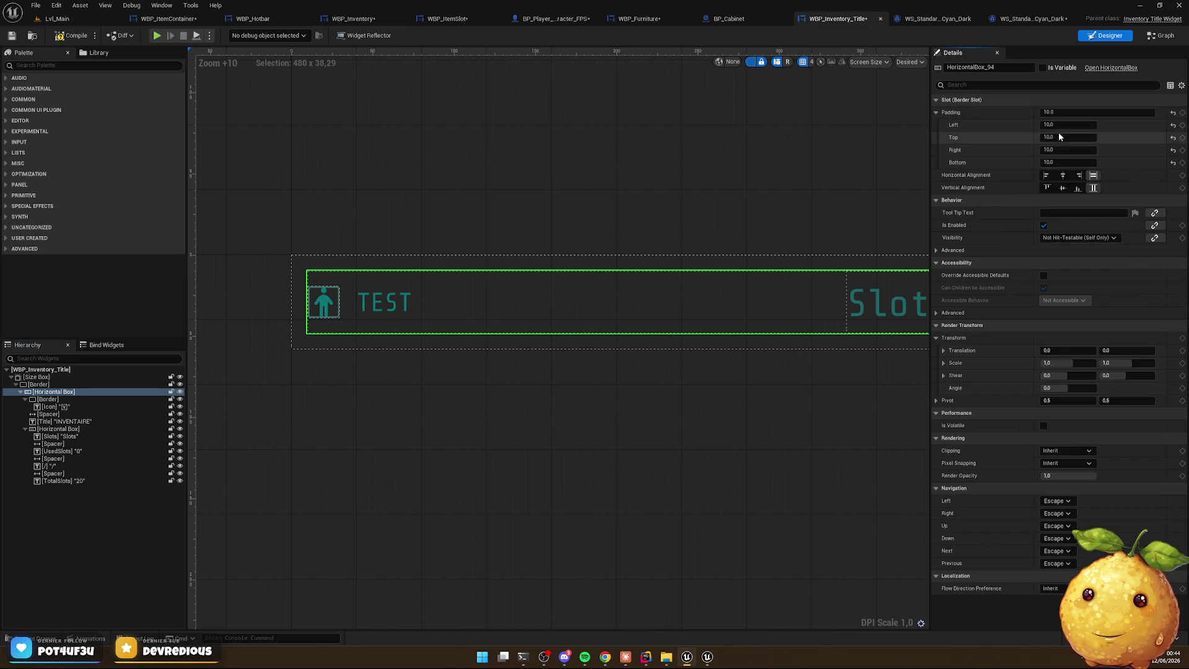
pyautogui.click(1072, 125)
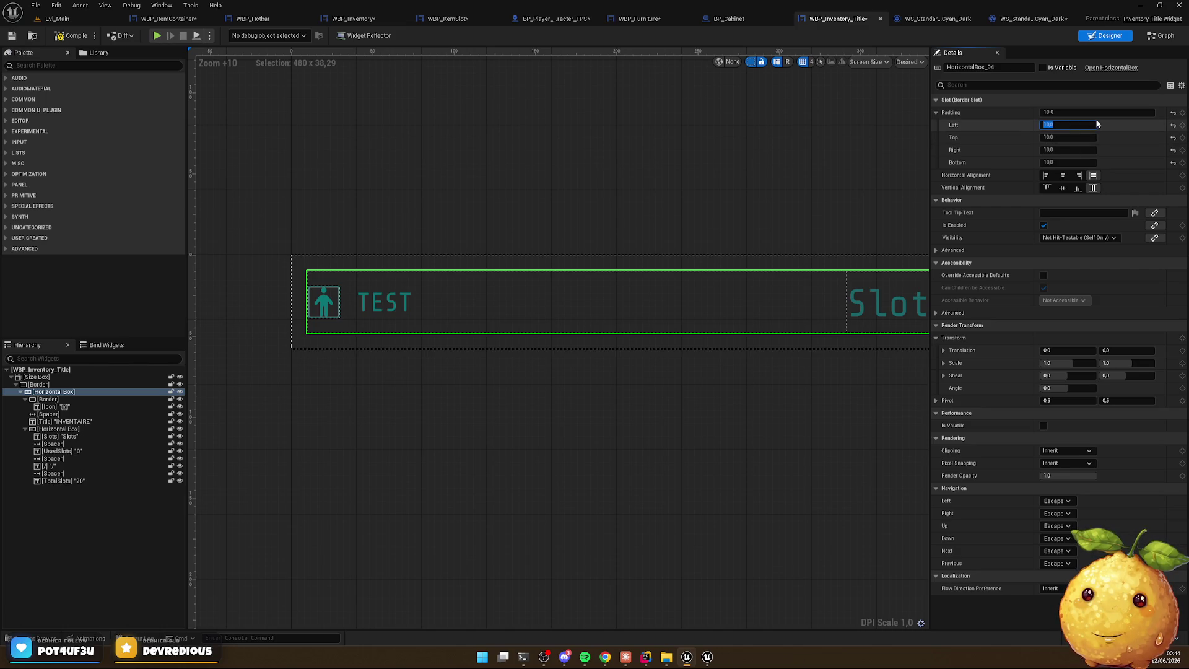
pyautogui.write('20')
pyautogui.press('Return')
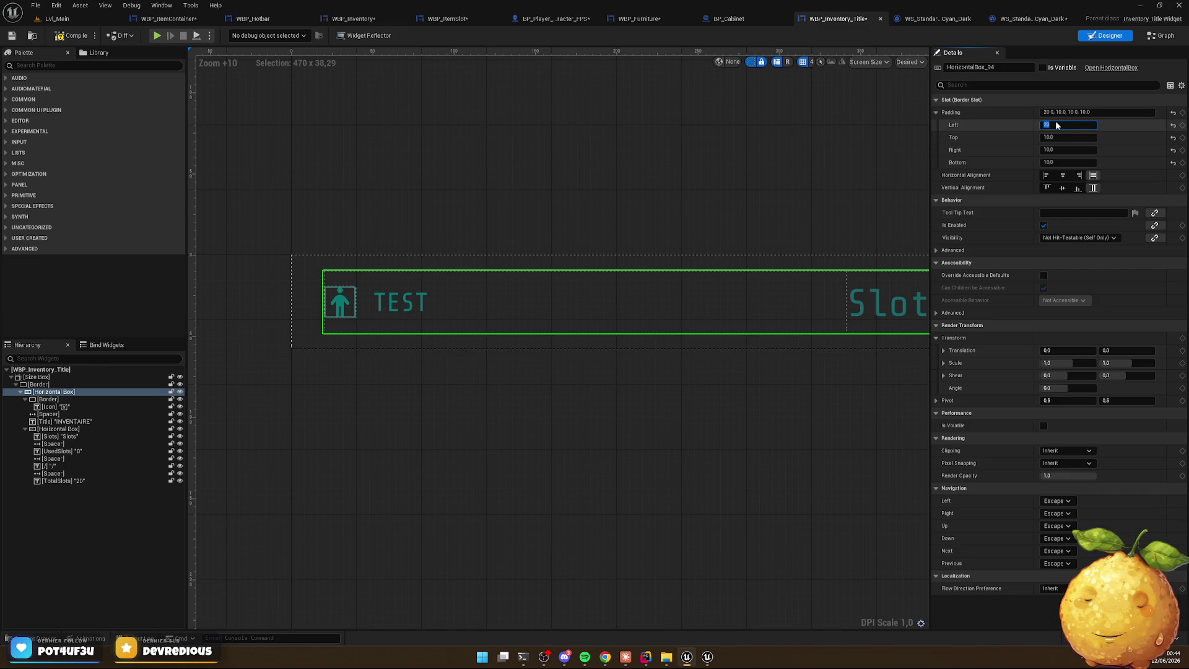
pyautogui.write('10')
pyautogui.press('Return')
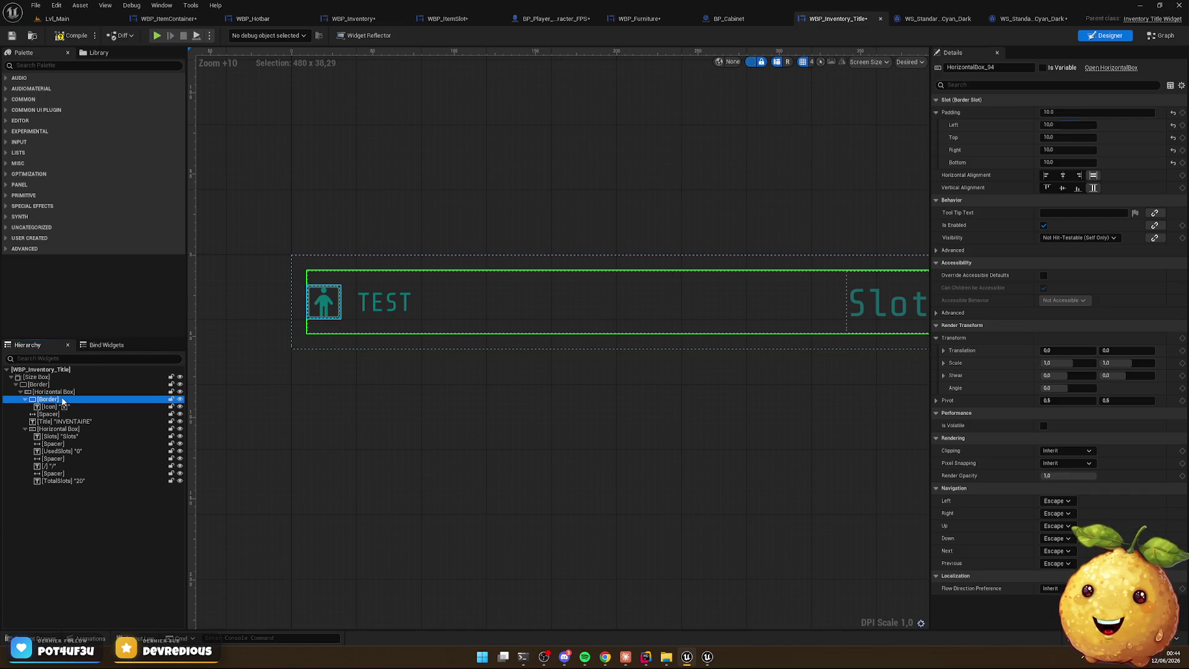
pyautogui.click(62, 400)
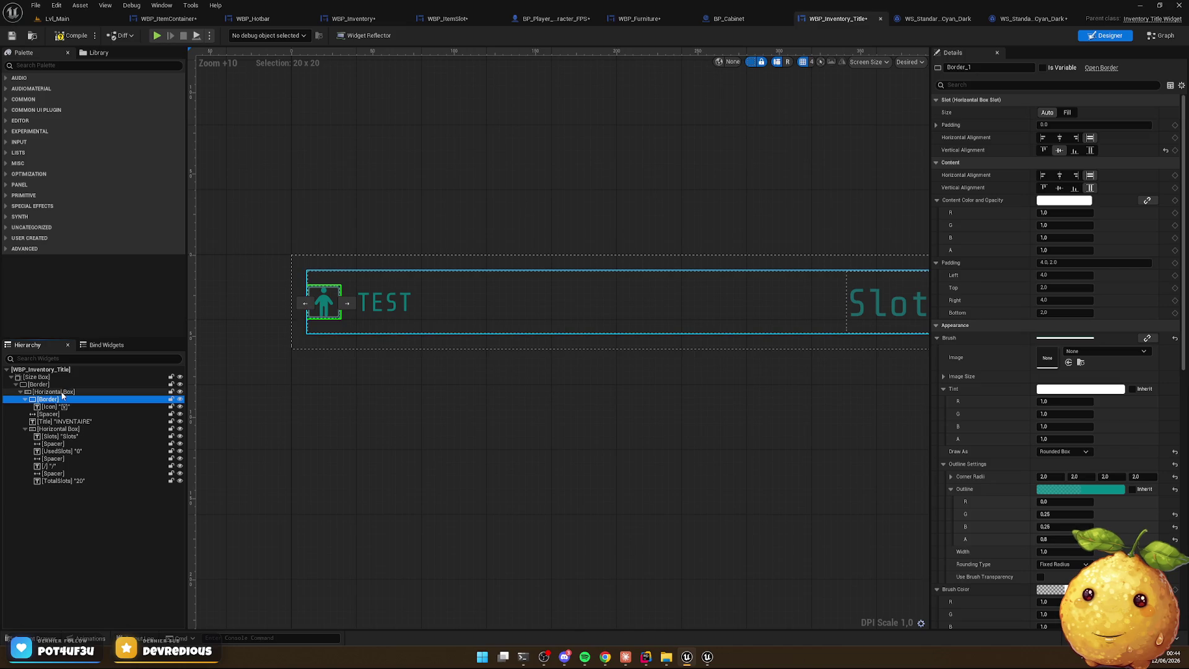
pyautogui.click(65, 392)
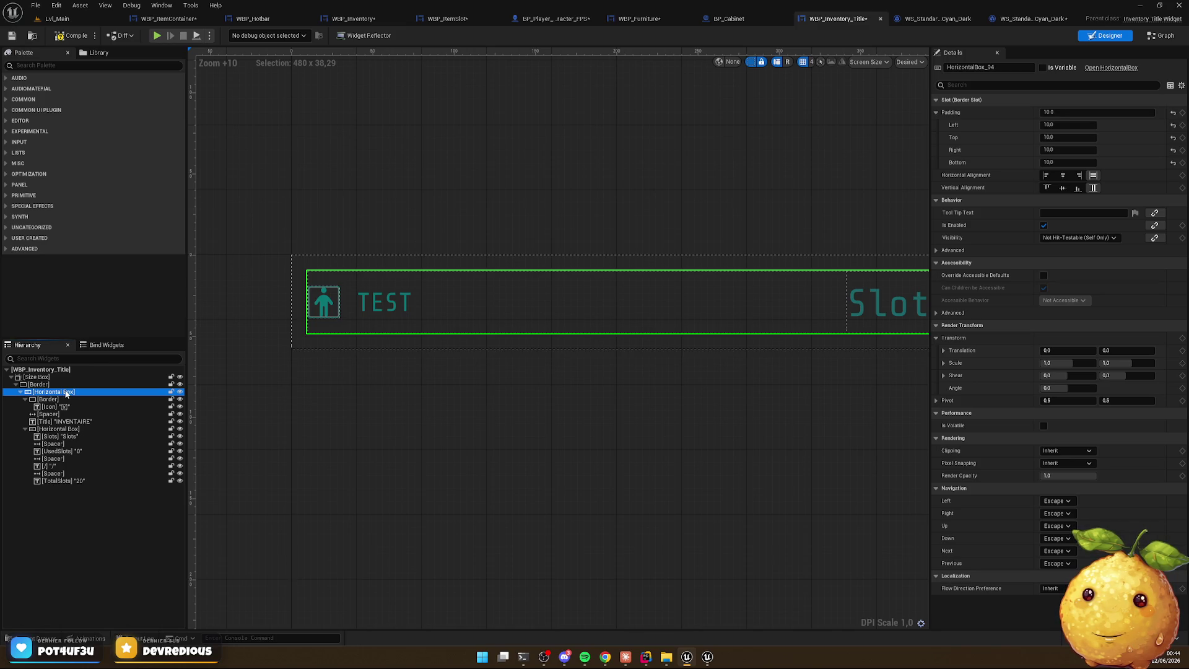
pyautogui.click(25, 399)
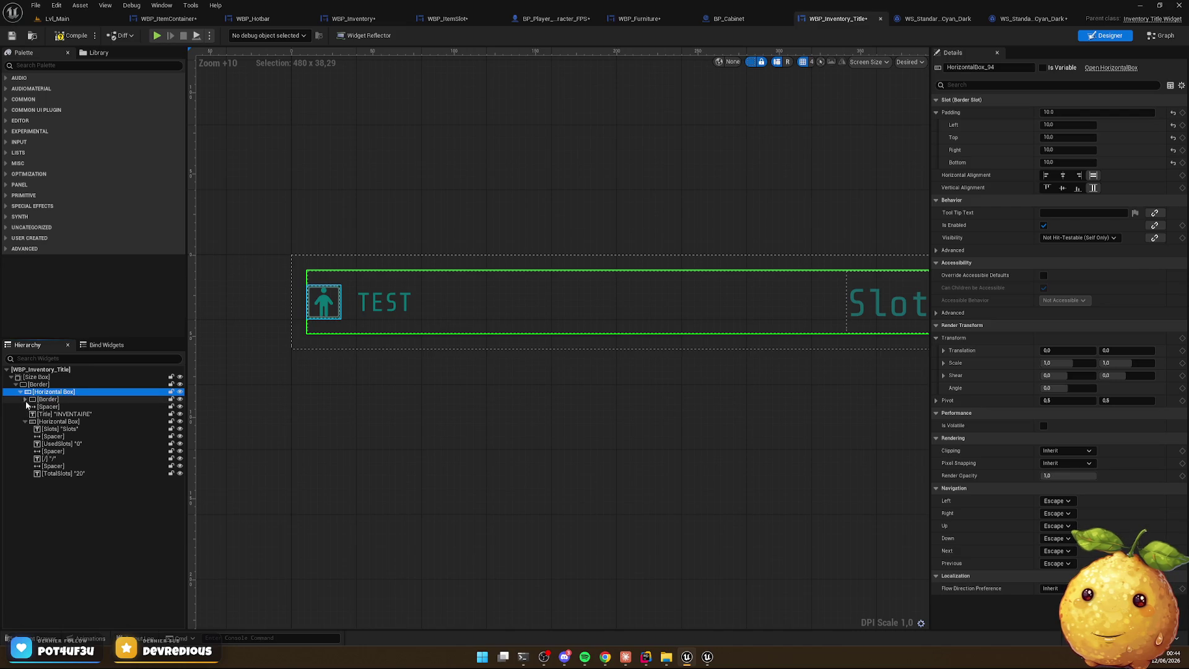
pyautogui.click(25, 422)
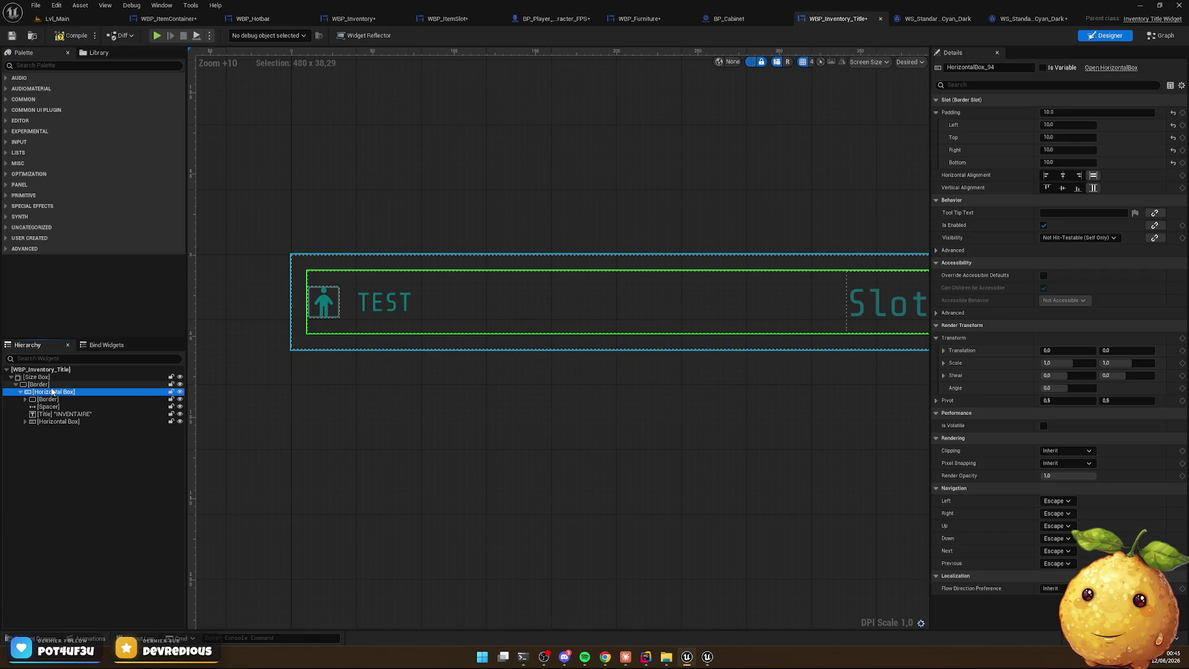
pyautogui.click(52, 386)
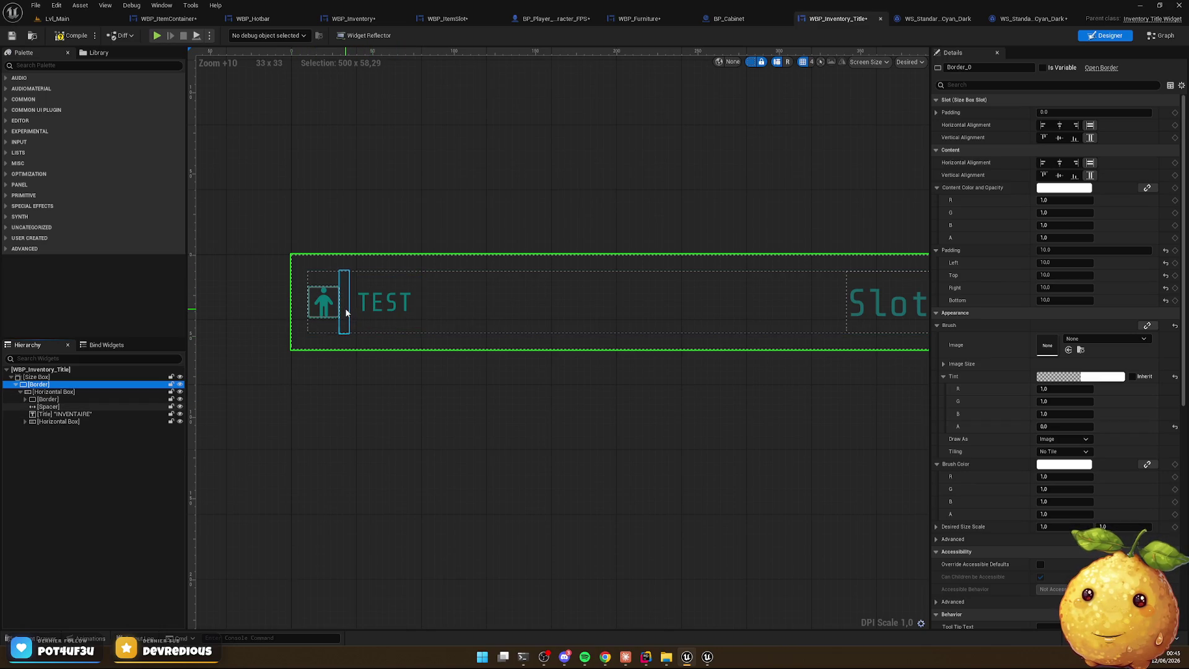
pyautogui.click(341, 308)
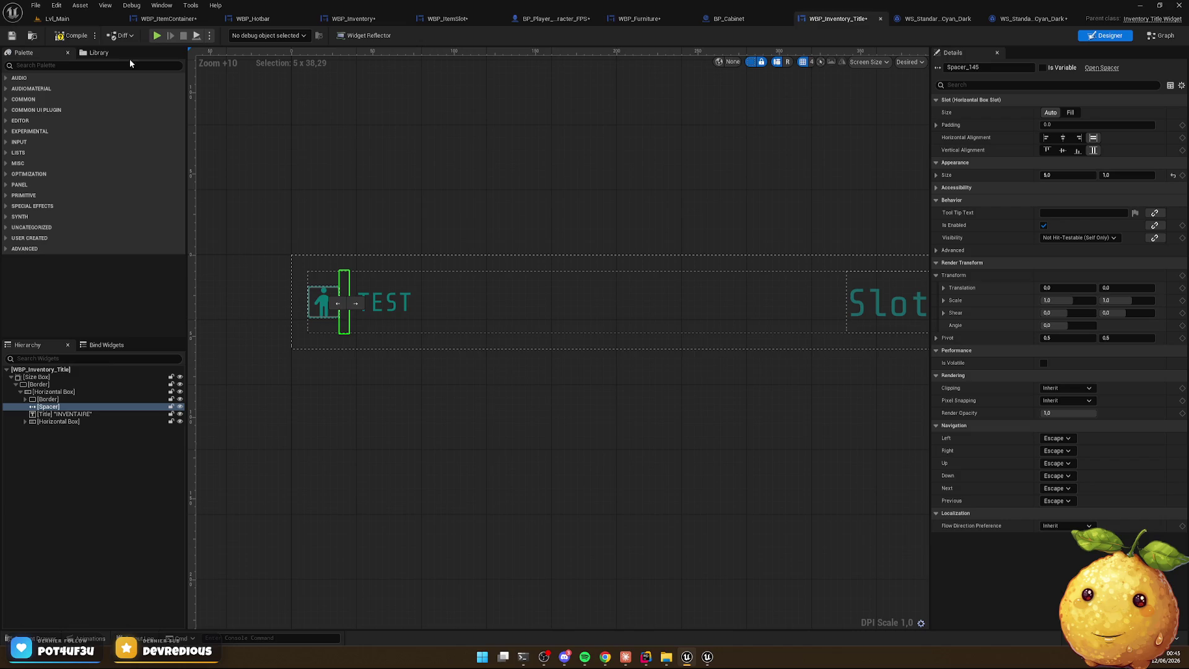
# Play-test Lvl_Main, opening and closing the inventory to check the INVENTAIRE title bar
pyautogui.click(68, 19)
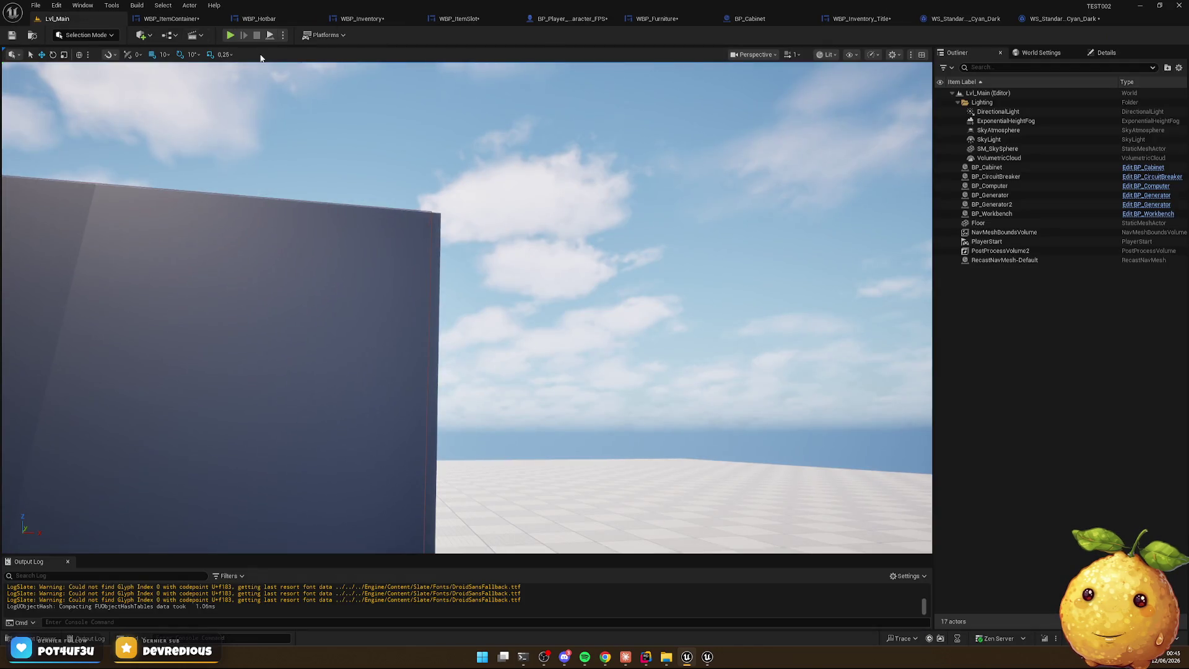
pyautogui.hotkey('alt', 'p')
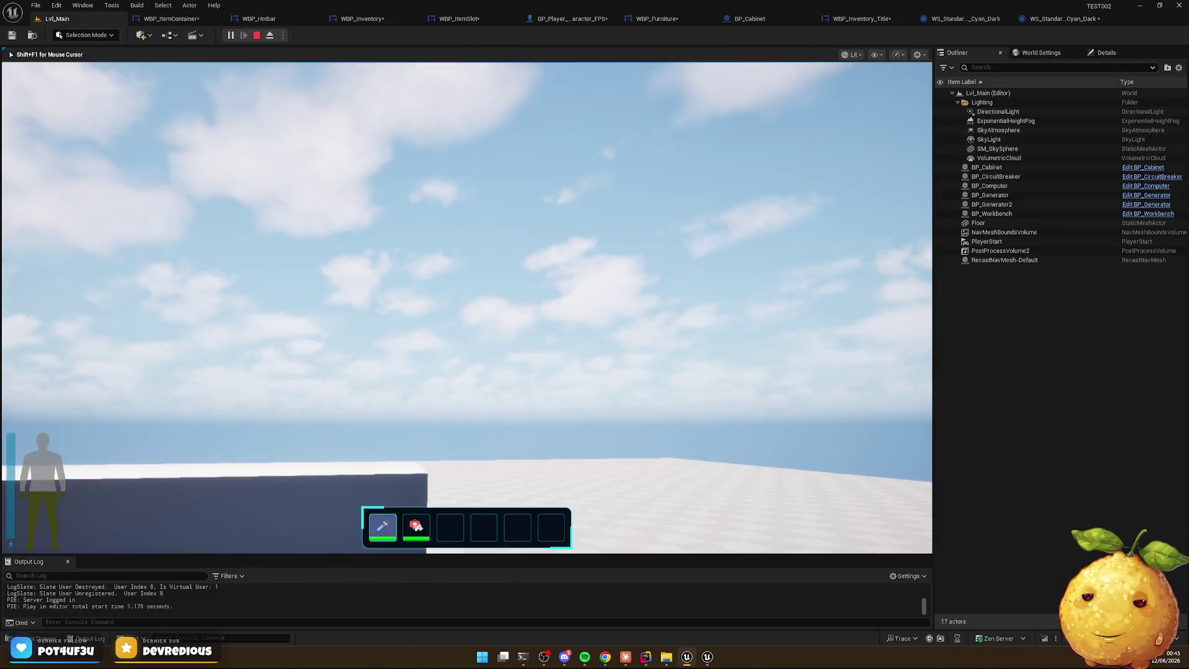
pyautogui.press('i')
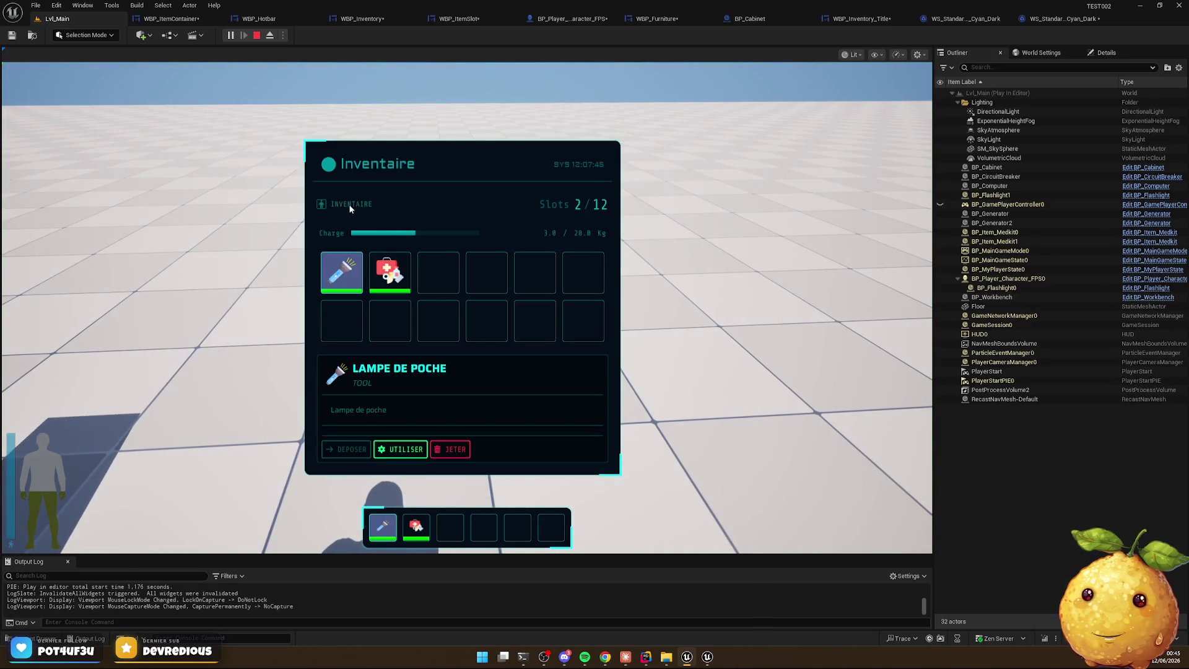
pyautogui.press('i')
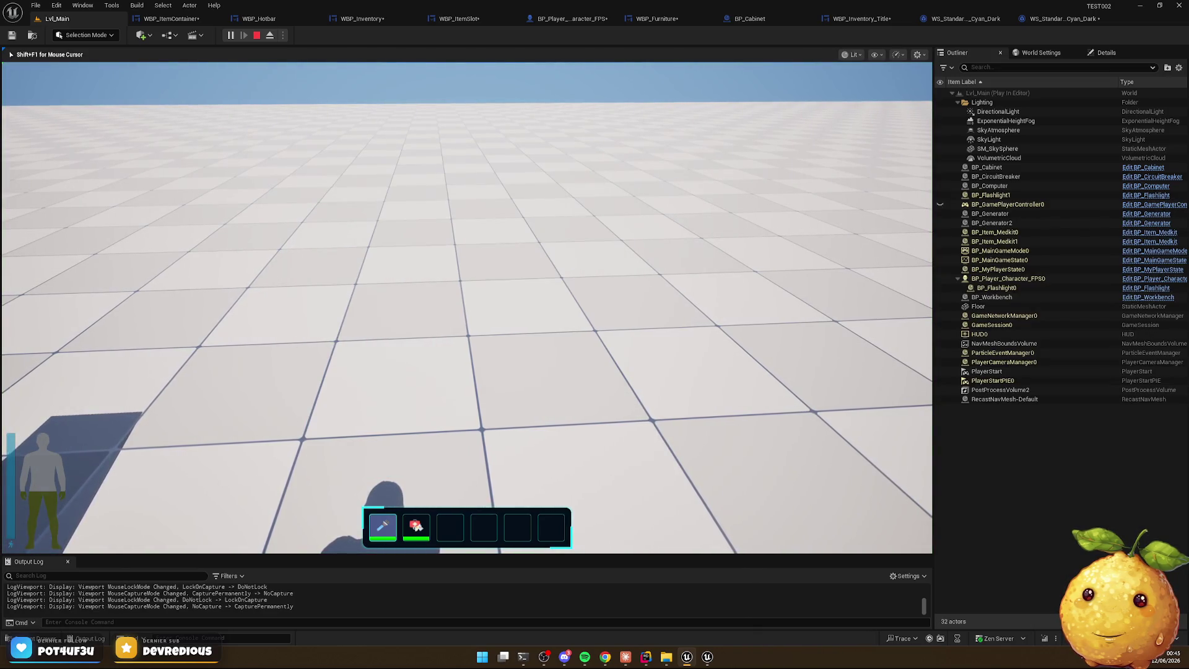
pyautogui.press('Escape')
pyautogui.click(35, 638)
# Apply WS_Standard_Text_Cyan_Dark to the Slots label beside the 0 / 20 counter
pyautogui.moveTo(310, 523); pyautogui.dragTo(318, 531)
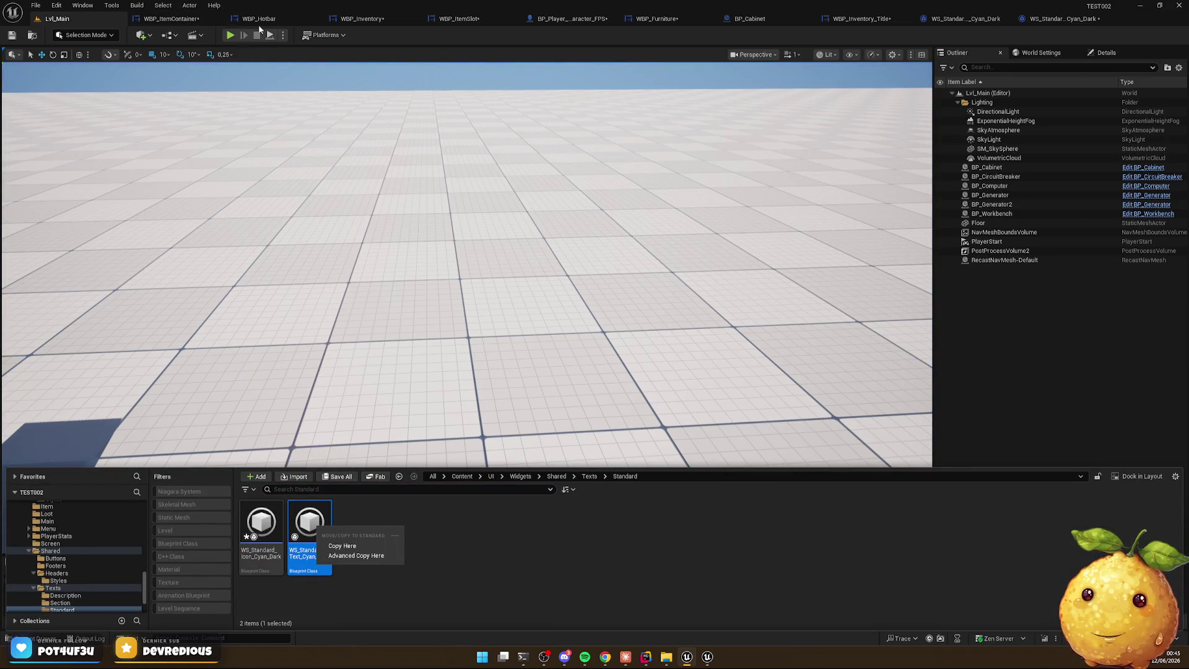
pyautogui.click(855, 19)
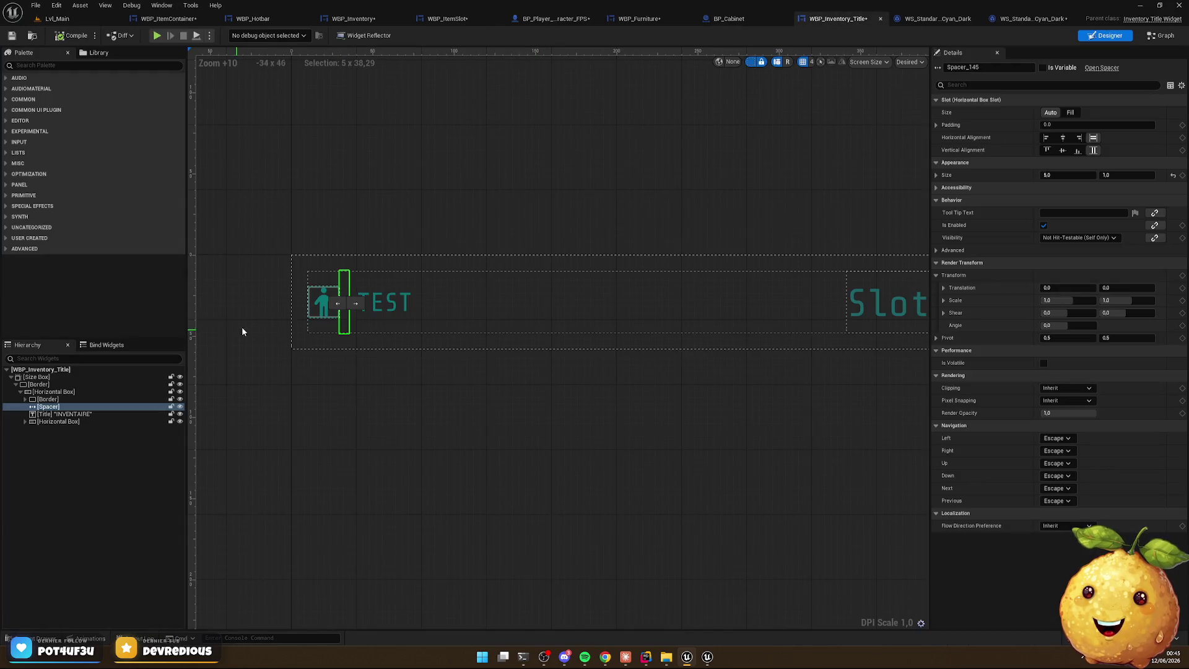
pyautogui.click(338, 303)
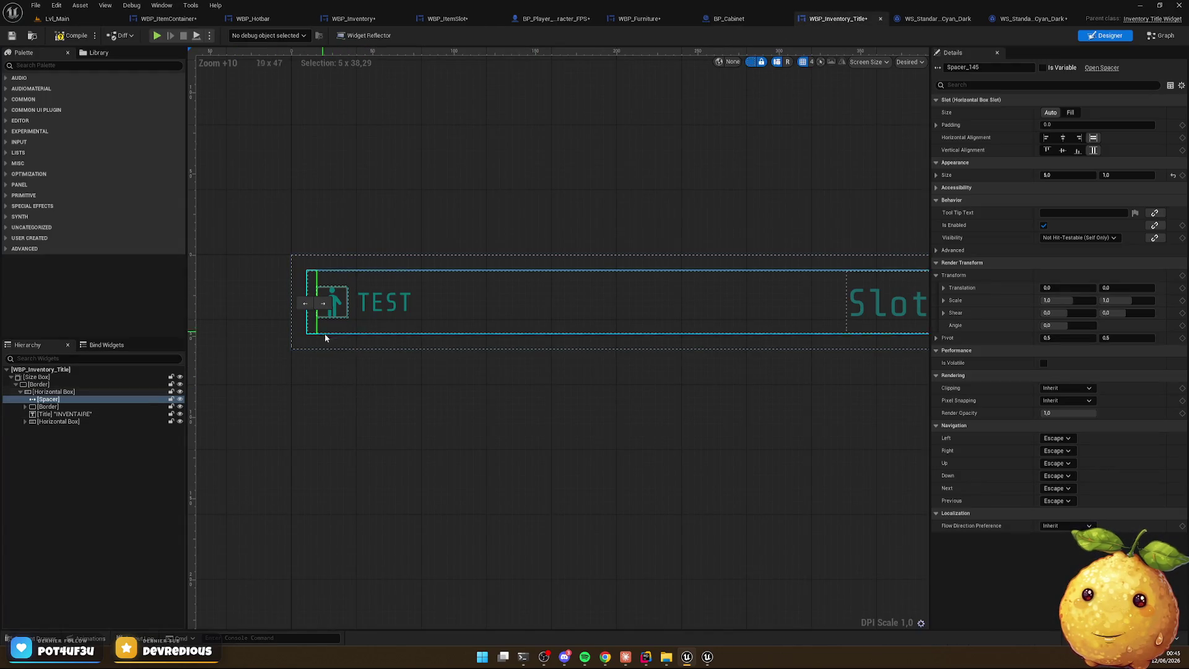
pyautogui.hotkey('ctrl', 'z')
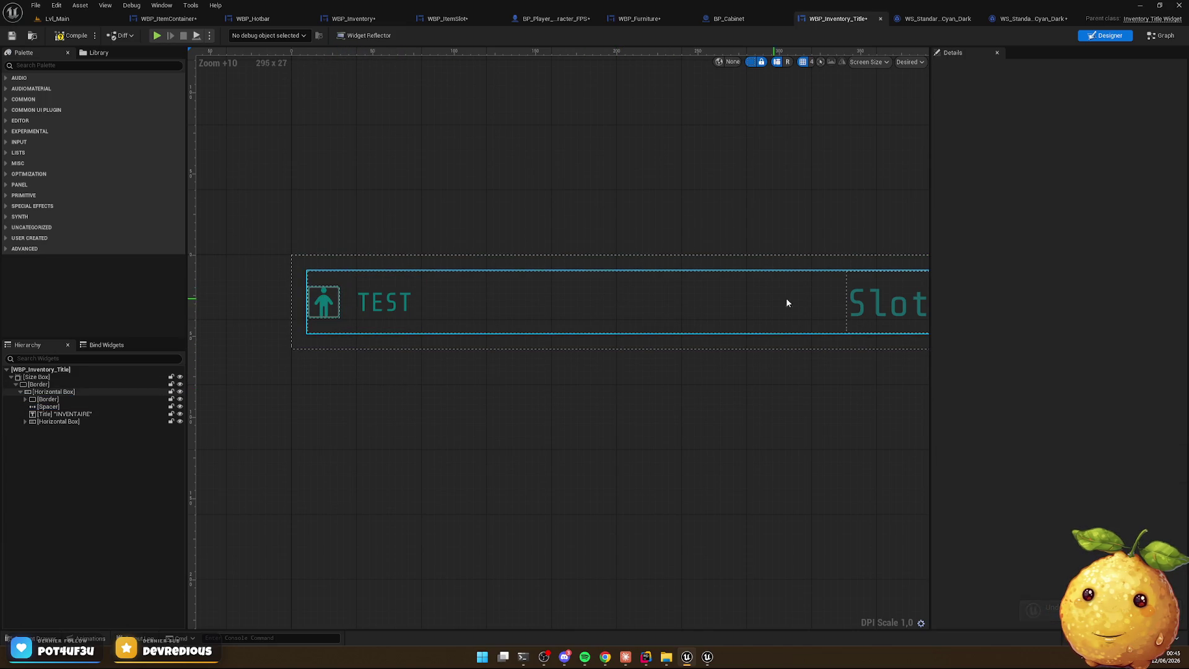
pyautogui.click(883, 297)
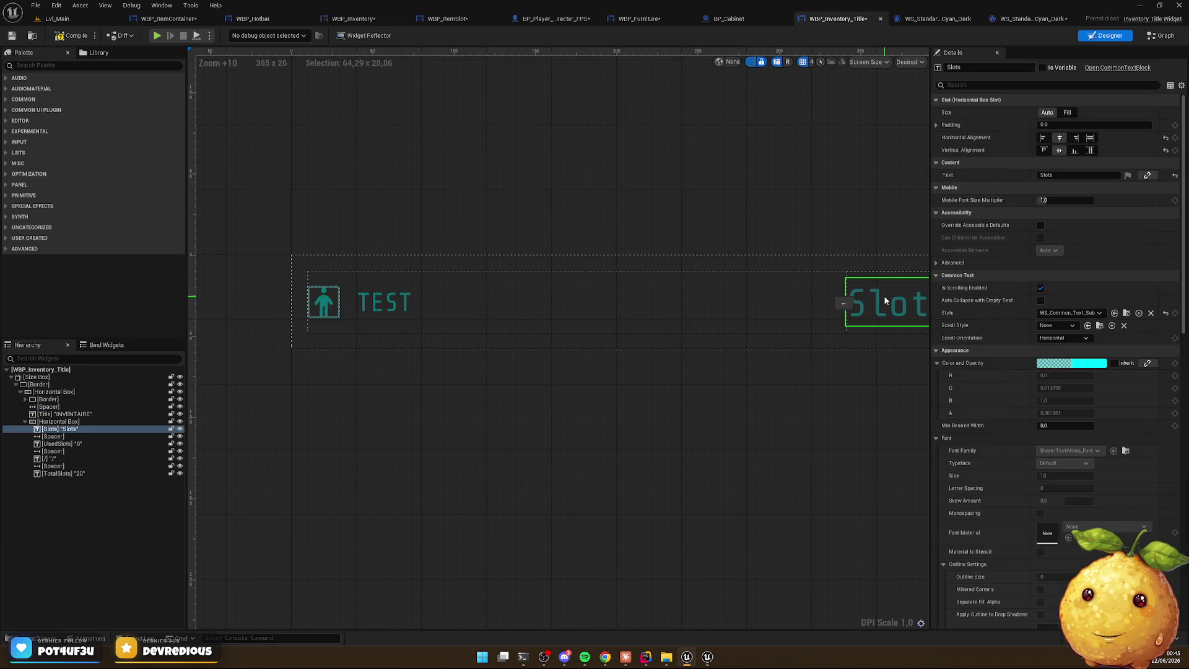
pyautogui.click(1072, 313)
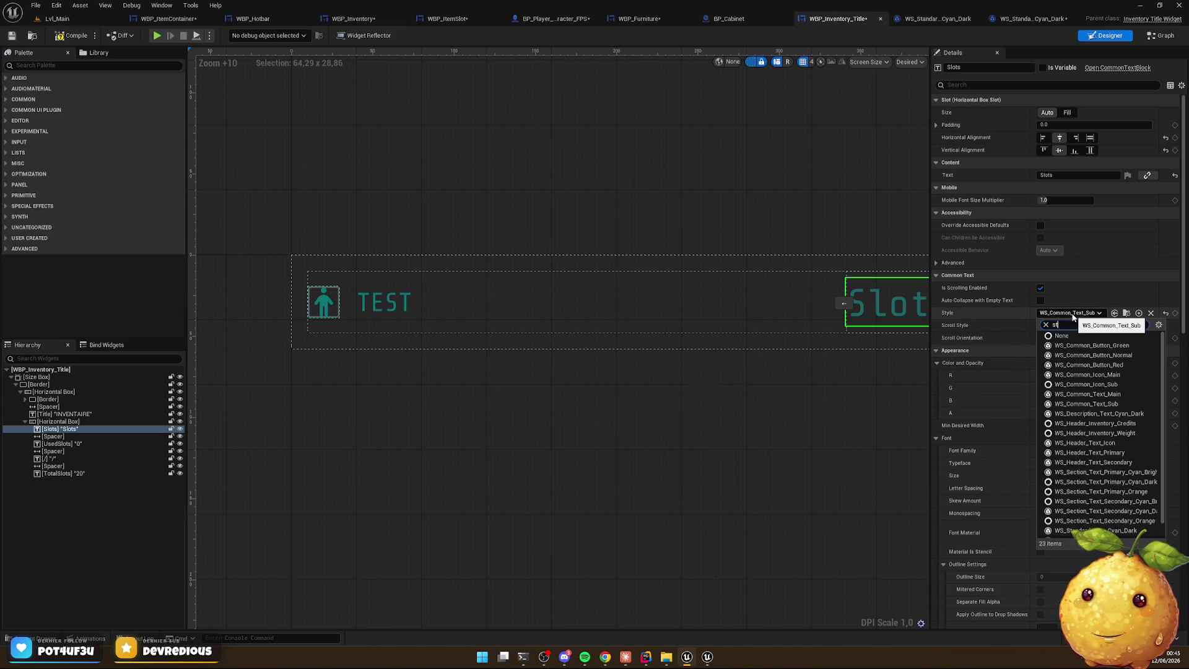
pyautogui.write('a')
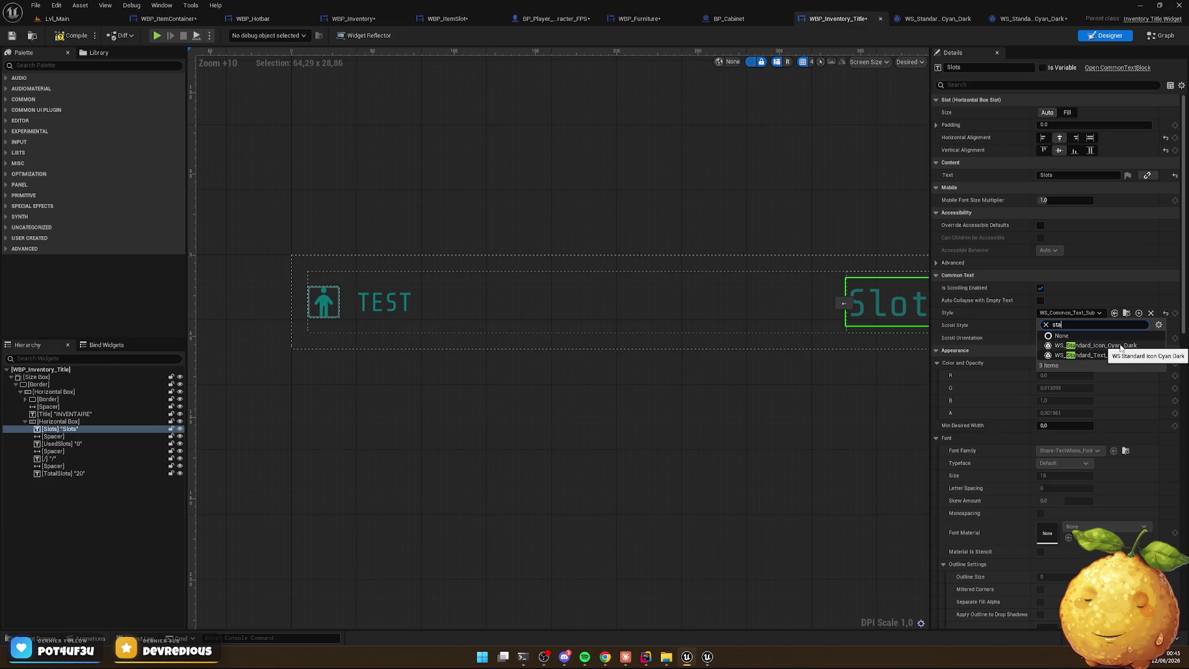
pyautogui.click(1099, 356)
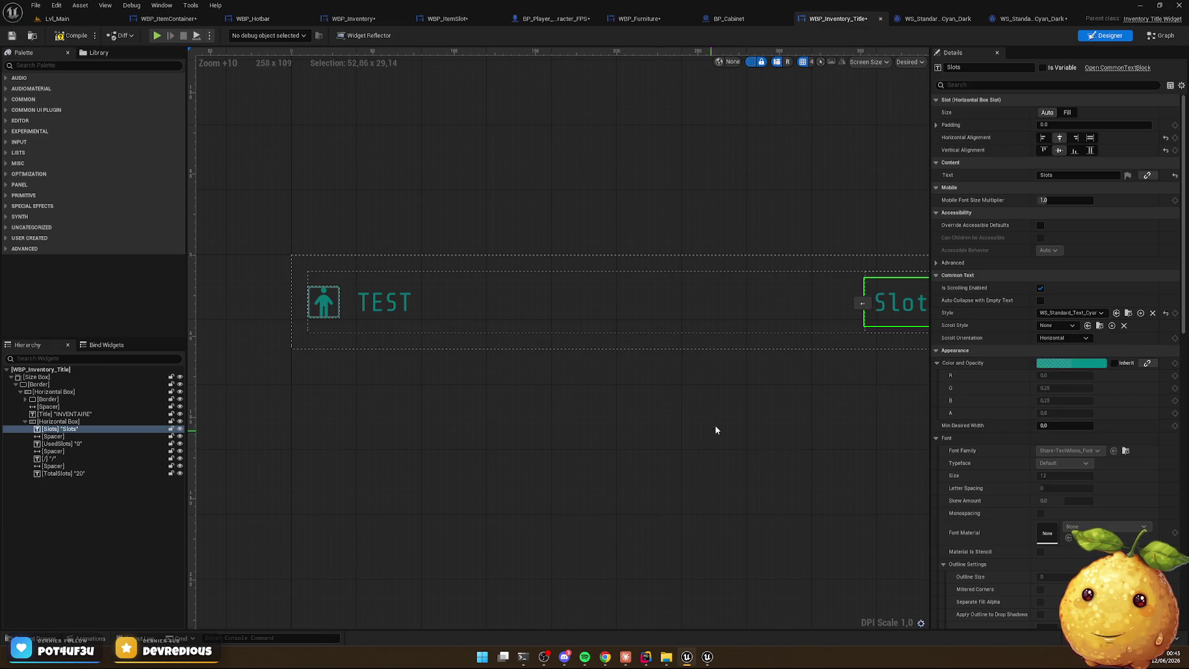
pyautogui.moveTo(775, 374); pyautogui.dragTo(538, 374)
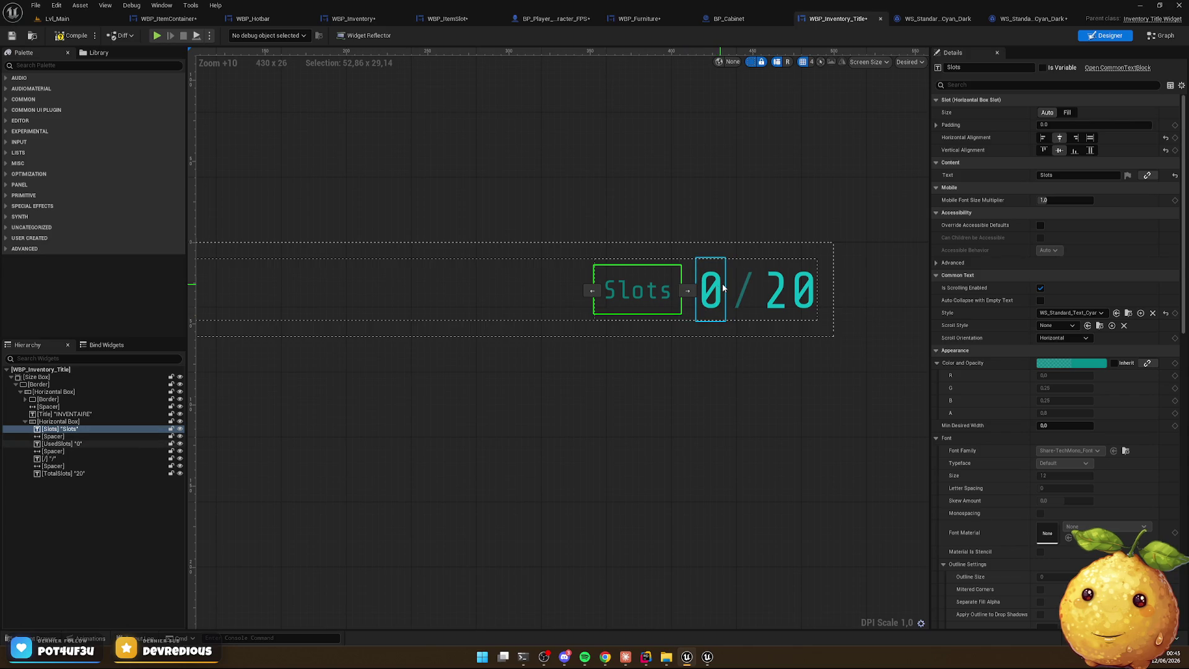
pyautogui.click(34, 638)
# Duplicate WS_Standard_Text_Cyan_Dark and name the copy WS_Standard_Text_Cyan_Bright
pyautogui.click(309, 511)
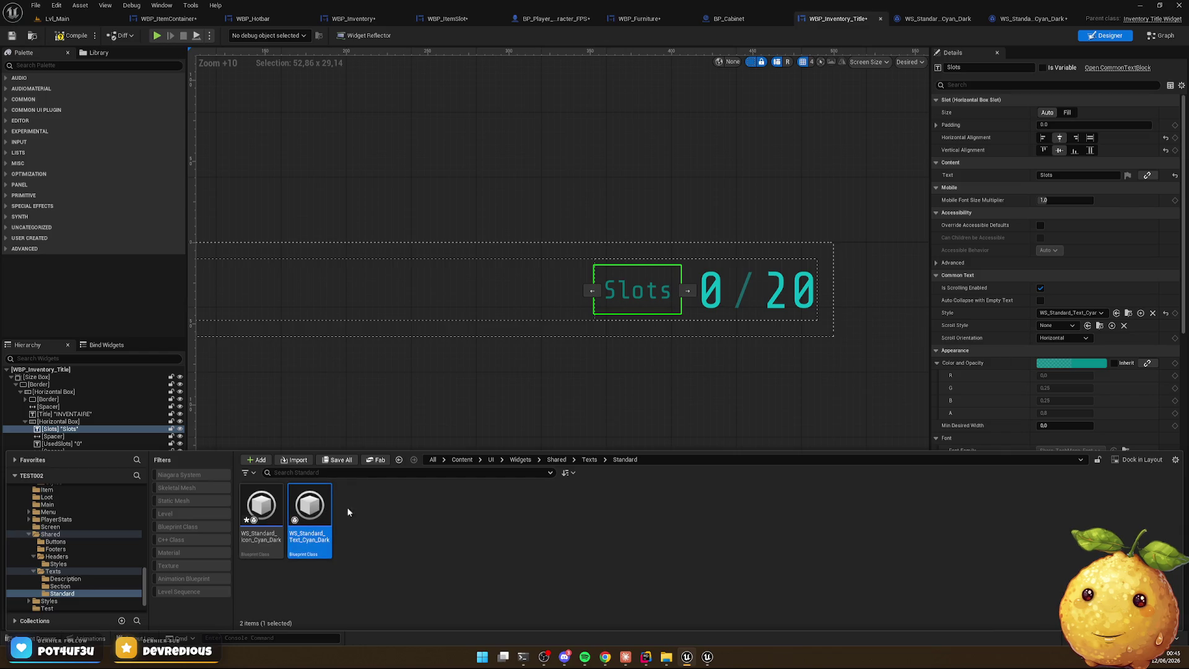
pyautogui.hotkey('ctrl', 'd')
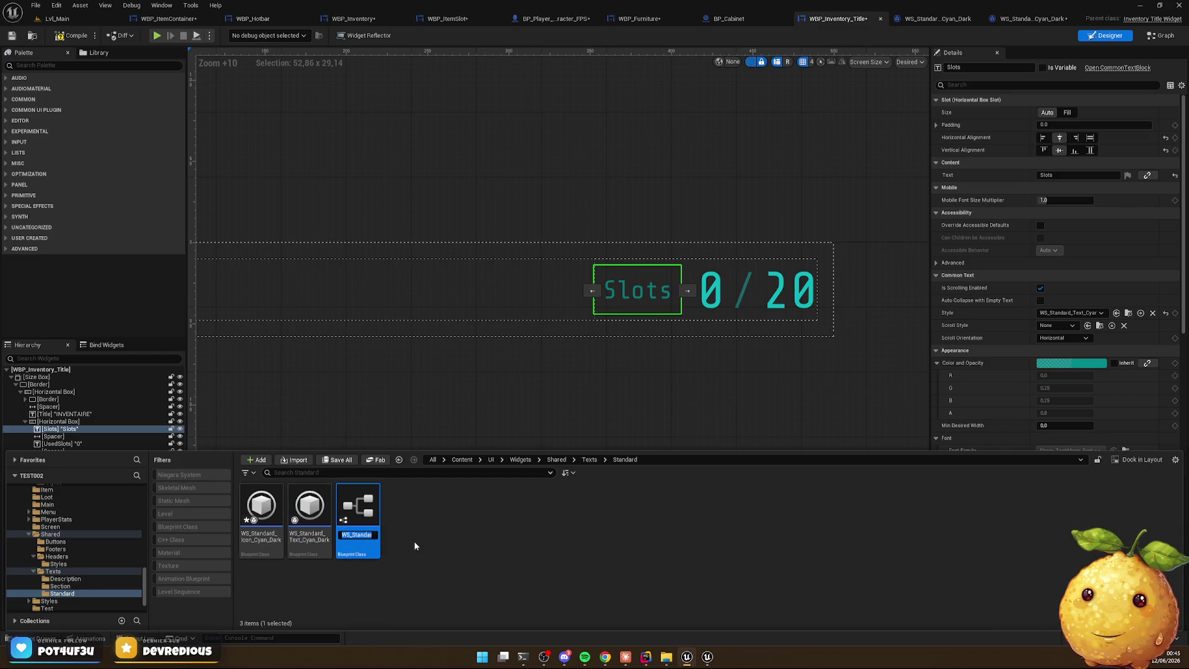
pyautogui.press('End')
pyautogui.press('BackSpace')
pyautogui.press('BackSpace')
pyautogui.press('BackSpace')
pyautogui.write('B')
pyautogui.press('Return')
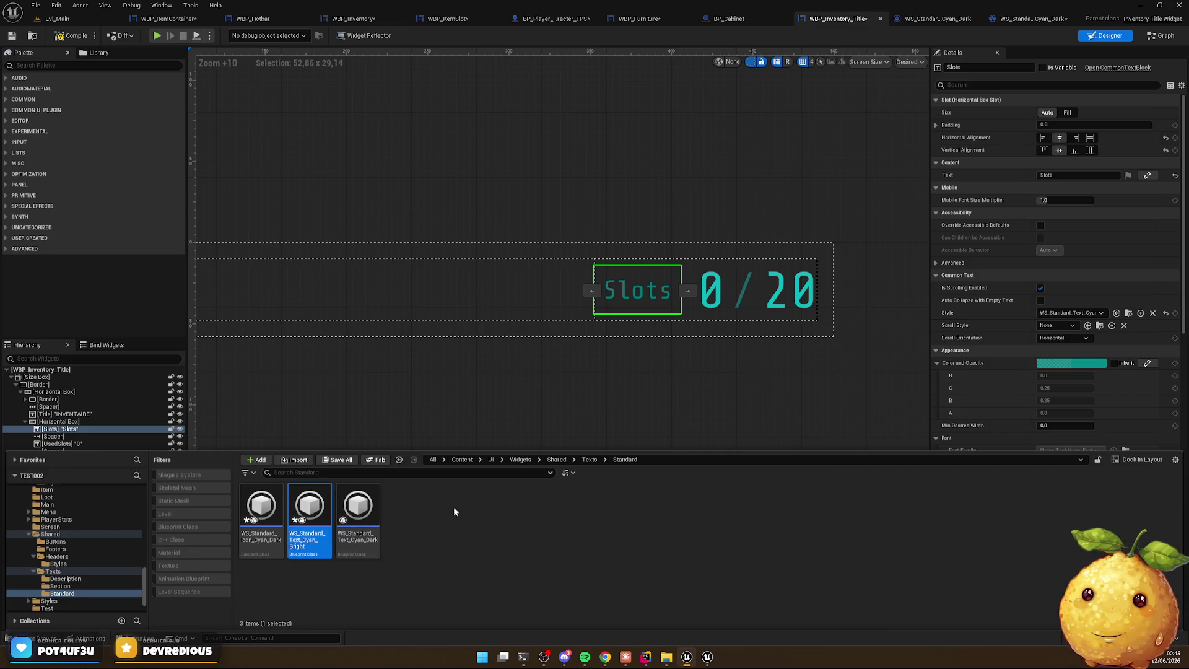
# Open WS_Section_Text_Primary_Cyan_Bright from the Texts/Section folder to reach its colour
pyautogui.hotkey('alt', 'Left')
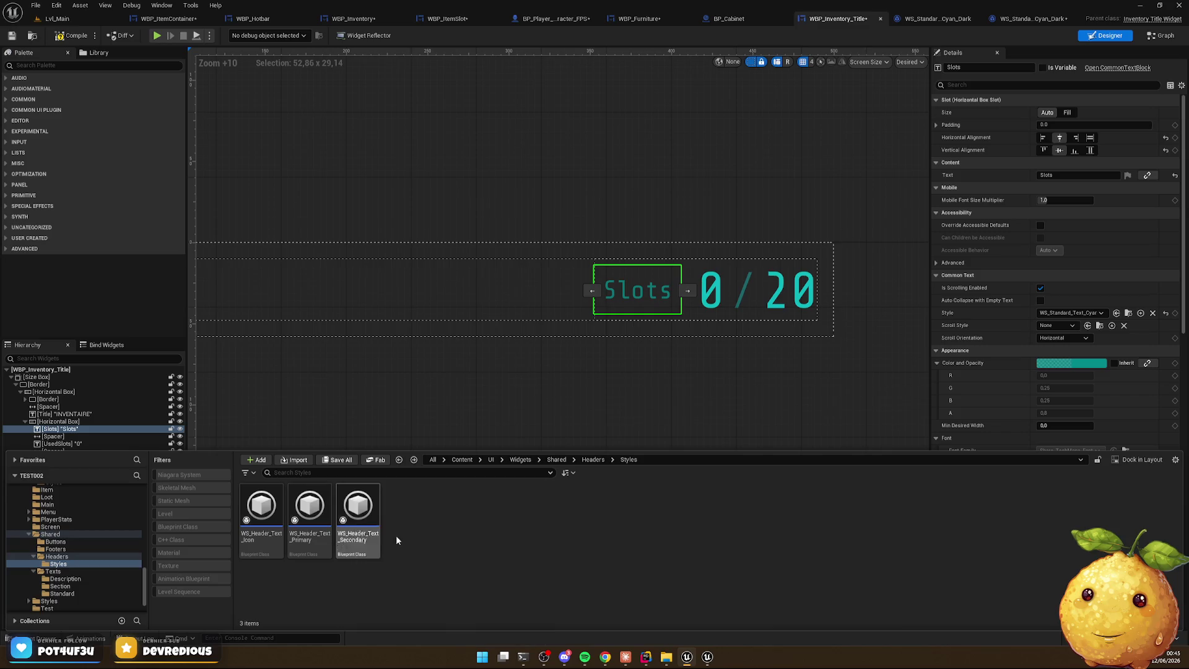
pyautogui.click(62, 563)
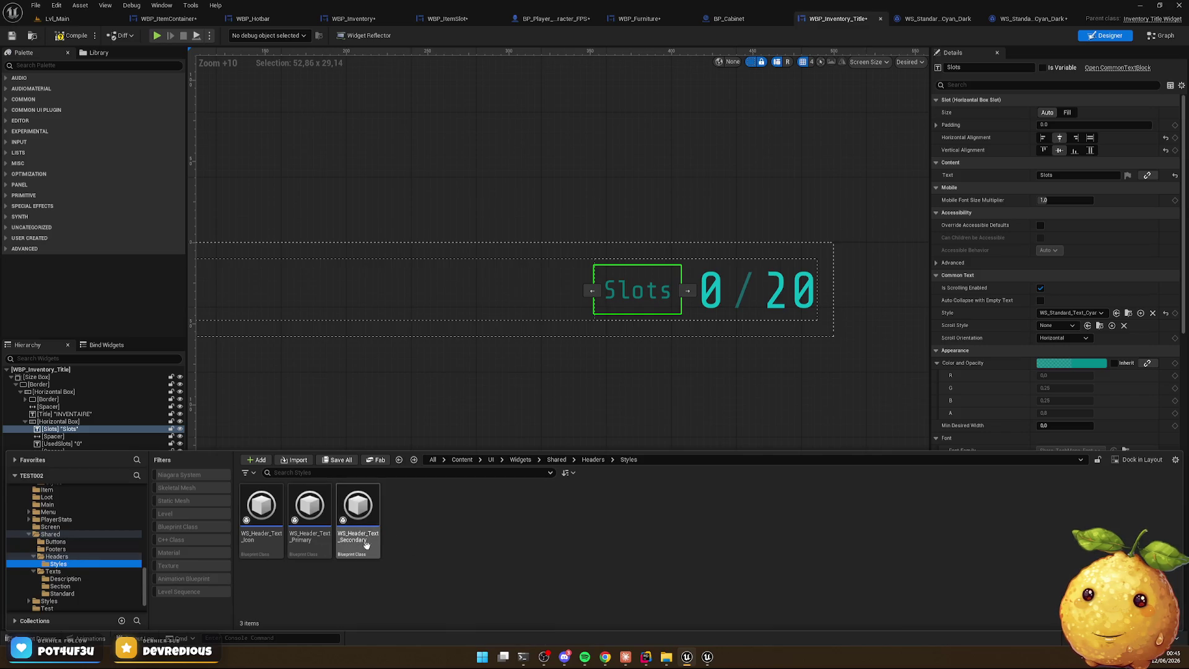
pyautogui.click(68, 578)
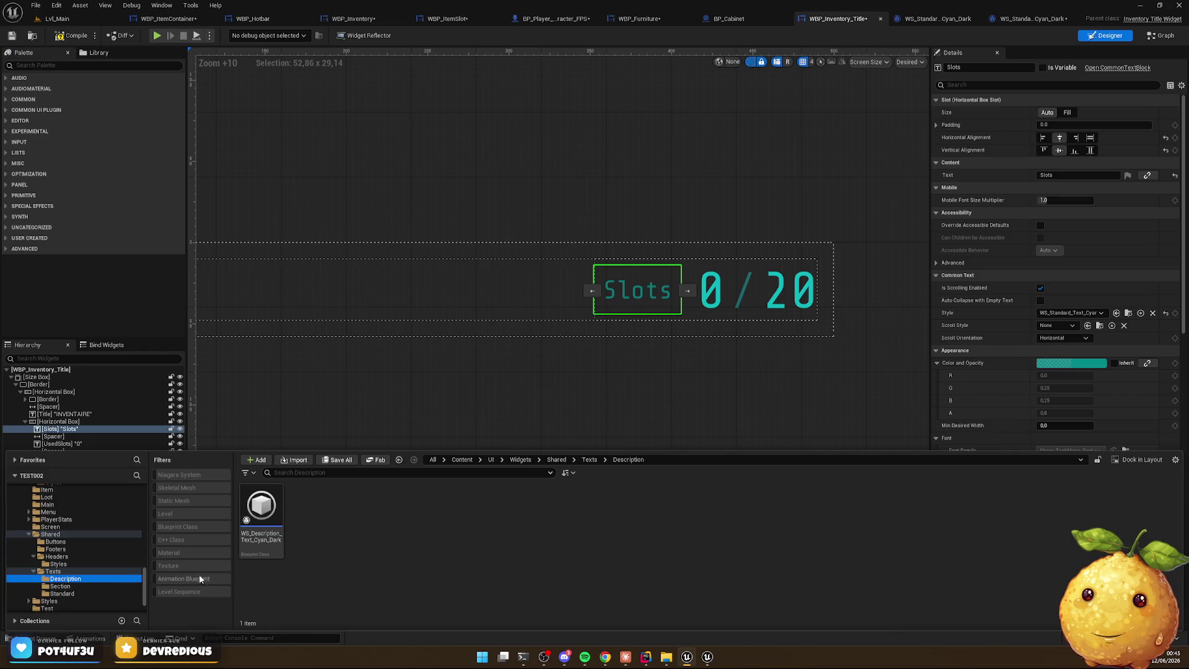
pyautogui.click(103, 586)
pyautogui.click(268, 530)
pyautogui.doubleClick(267, 530)
pyautogui.rightClick(517, 246)
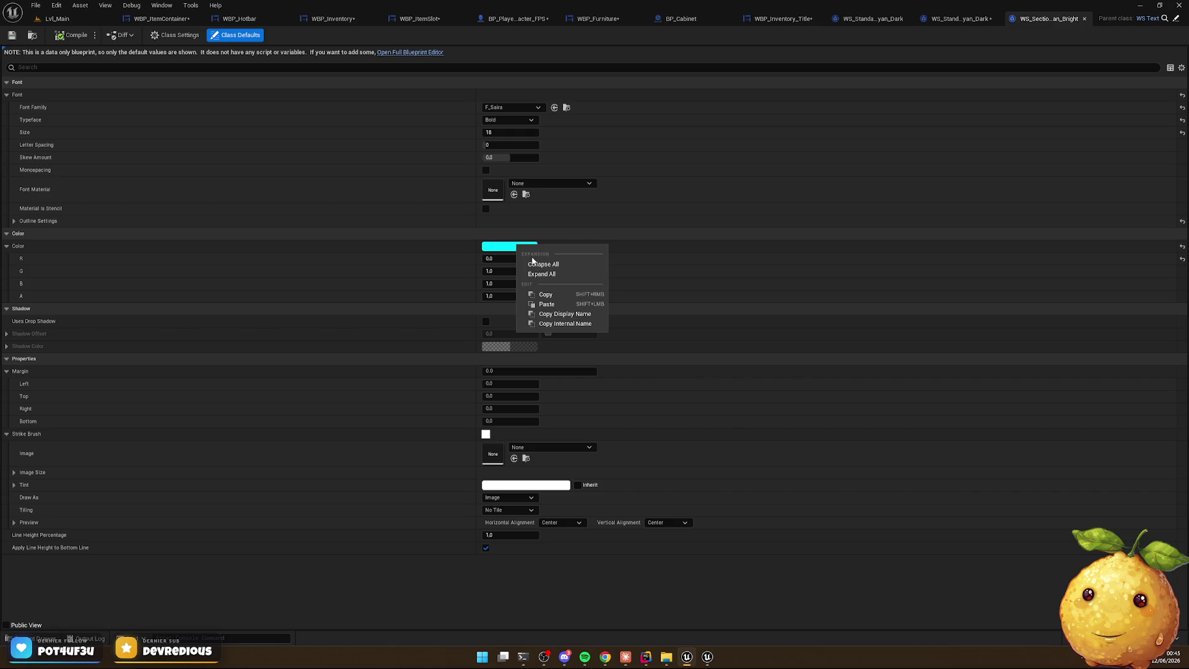
# Paste the section style's bright cyan colour into WS_Standard_Text_Cyan_Bright and compile it
pyautogui.click(550, 294)
pyautogui.click(39, 637)
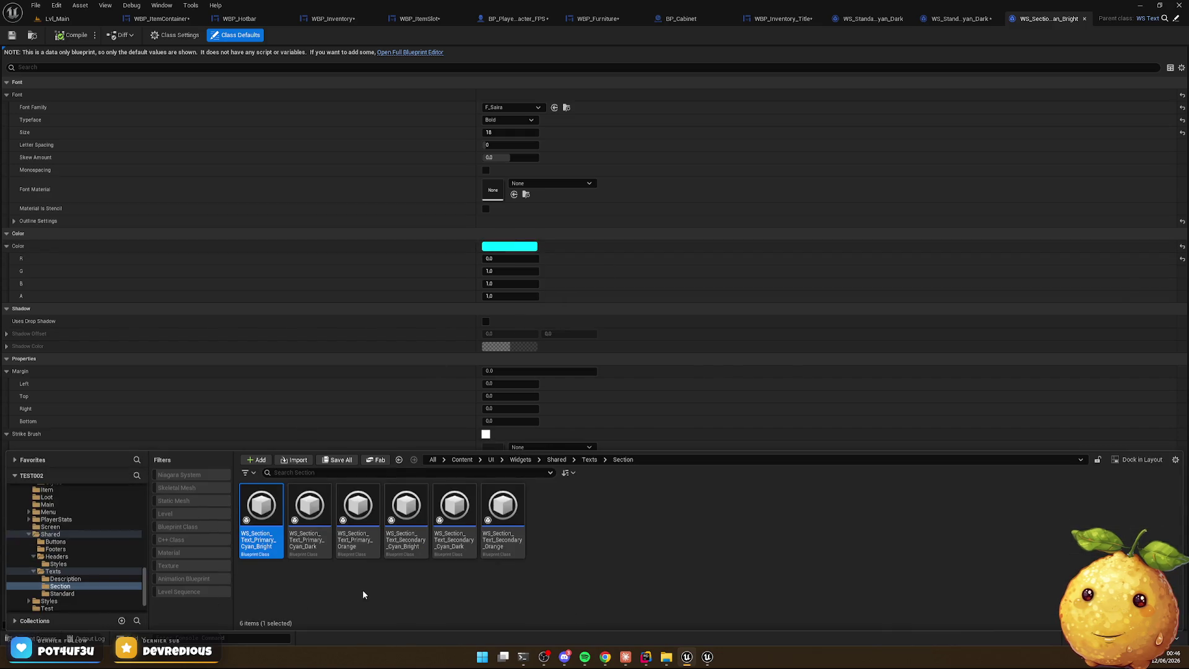
pyautogui.click(65, 593)
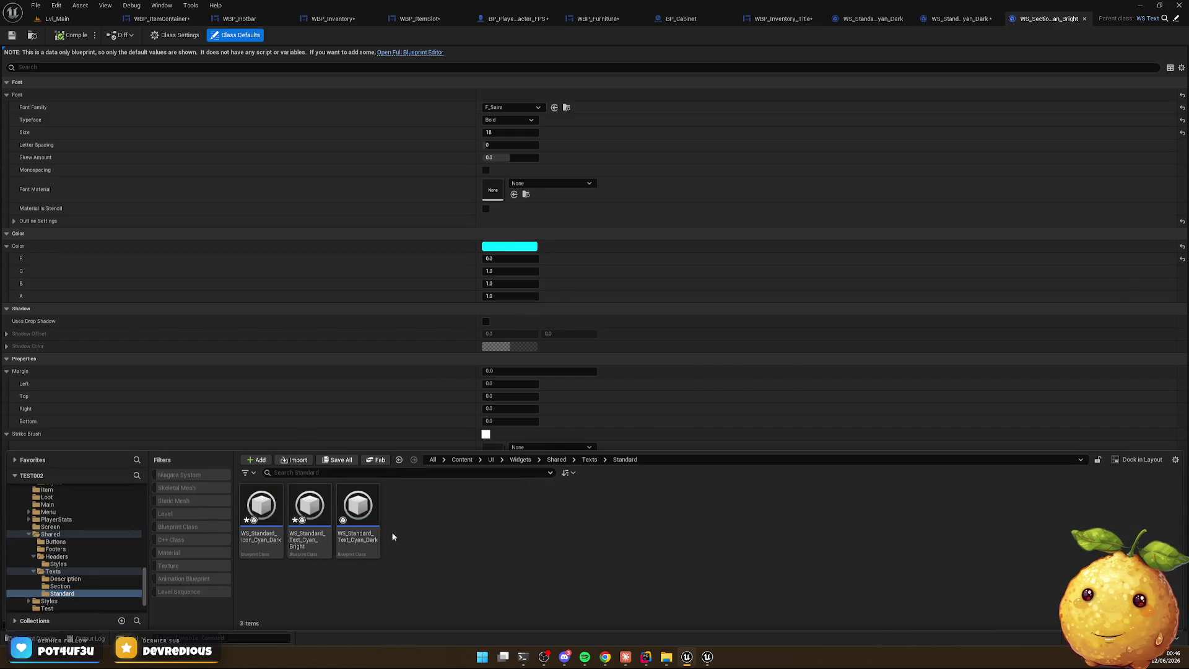
pyautogui.doubleClick(310, 514)
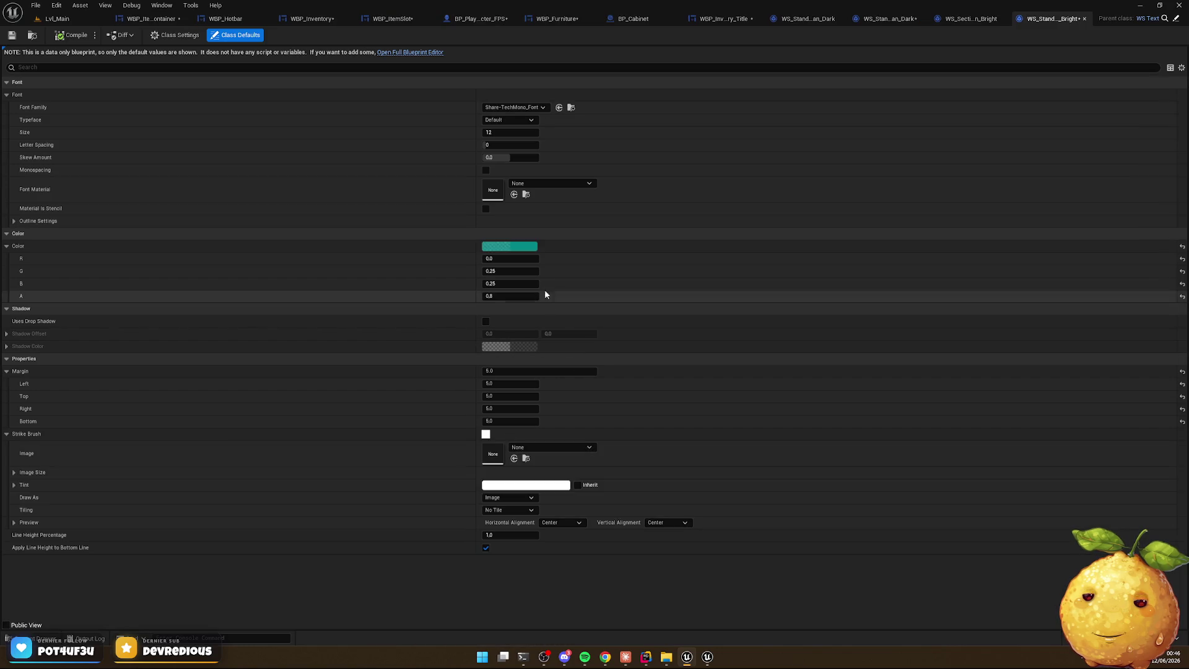
pyautogui.rightClick(522, 250)
pyautogui.click(565, 311)
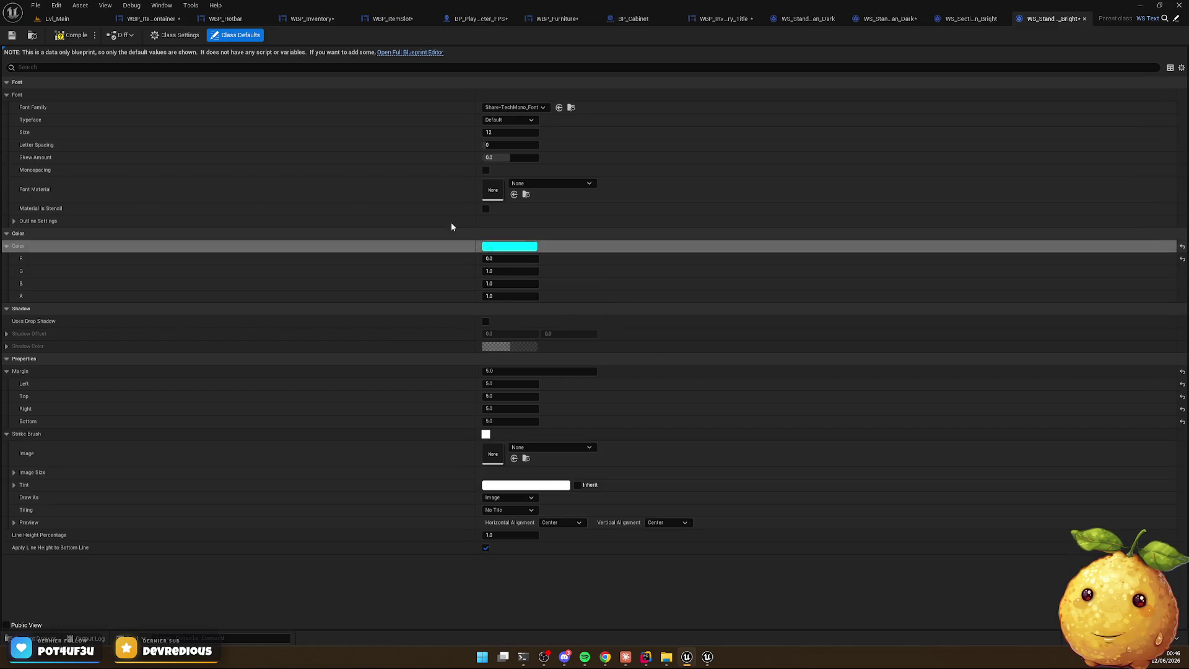
pyautogui.hotkey('ctrl', 'space')
pyautogui.click(77, 36)
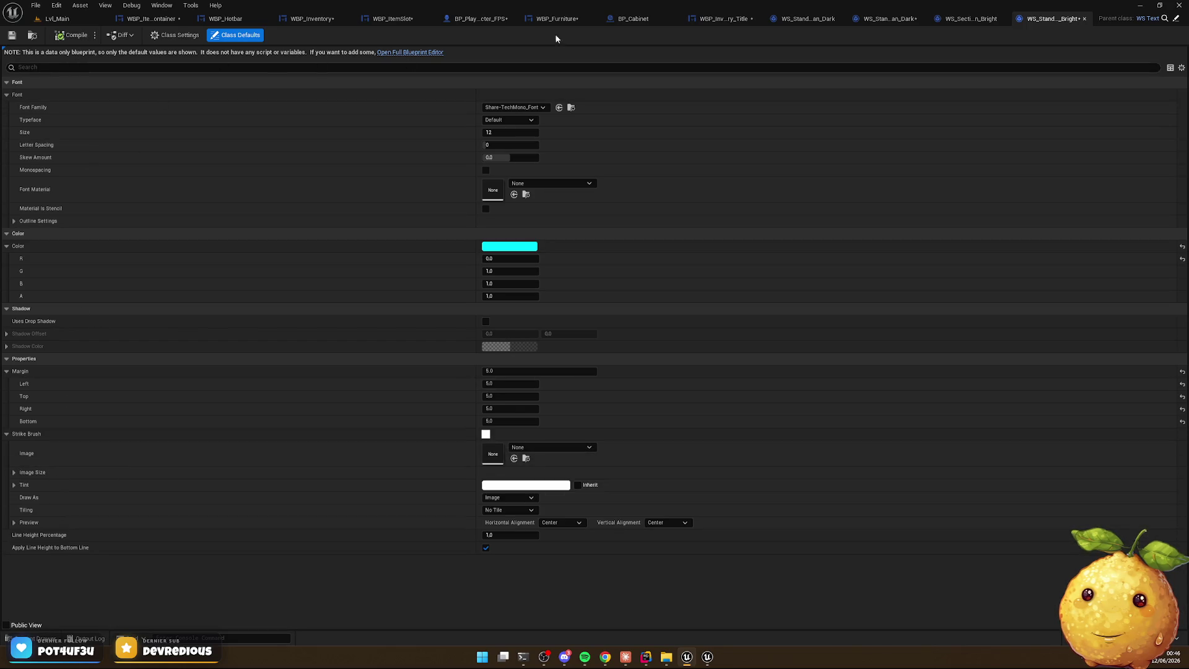
# Copy the bright cyan colour from the section cyan bright style again
pyautogui.click(969, 18)
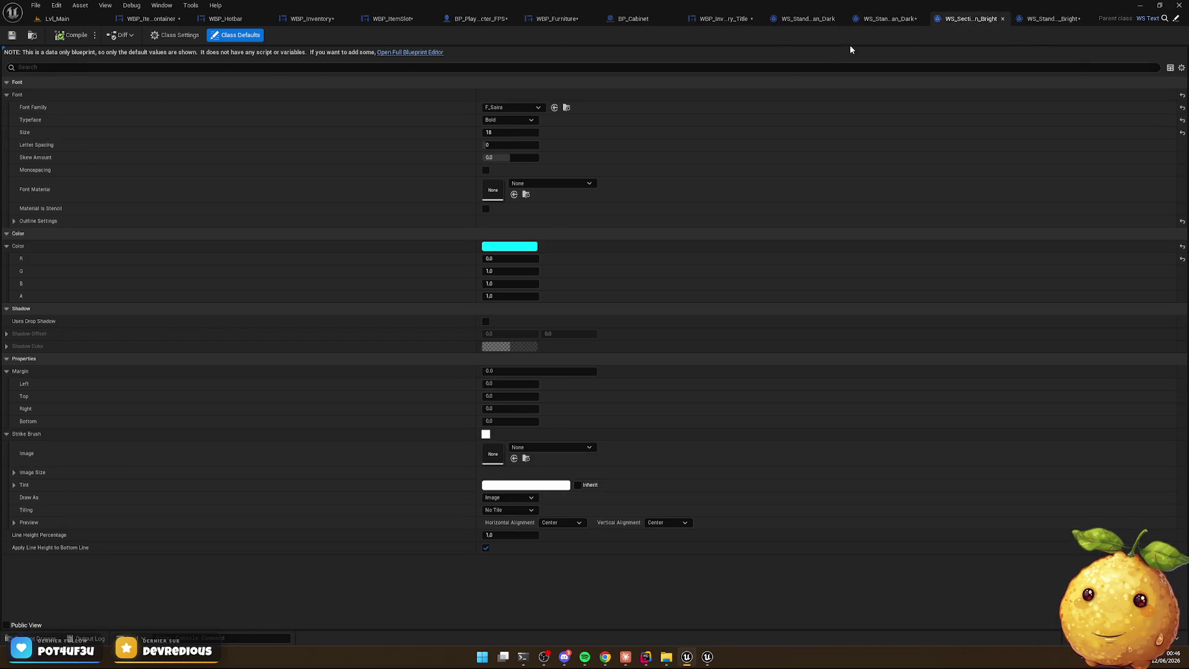
pyautogui.rightClick(498, 254)
pyautogui.rightClick(498, 254)
pyautogui.click(526, 301)
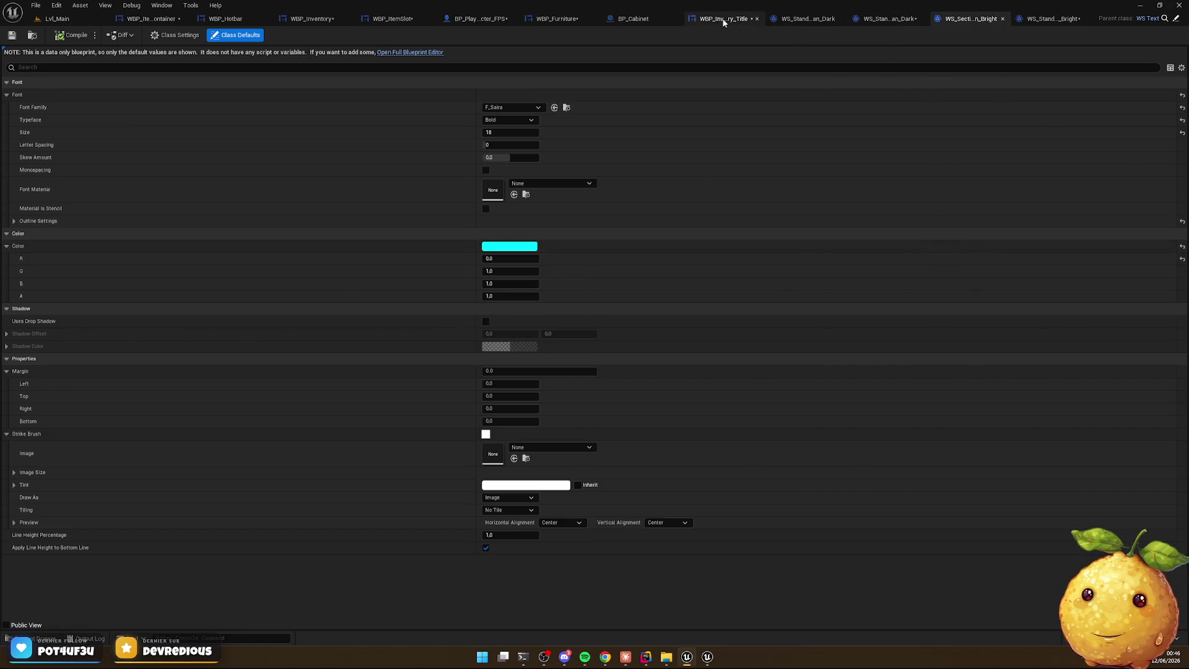
pyautogui.click(723, 19)
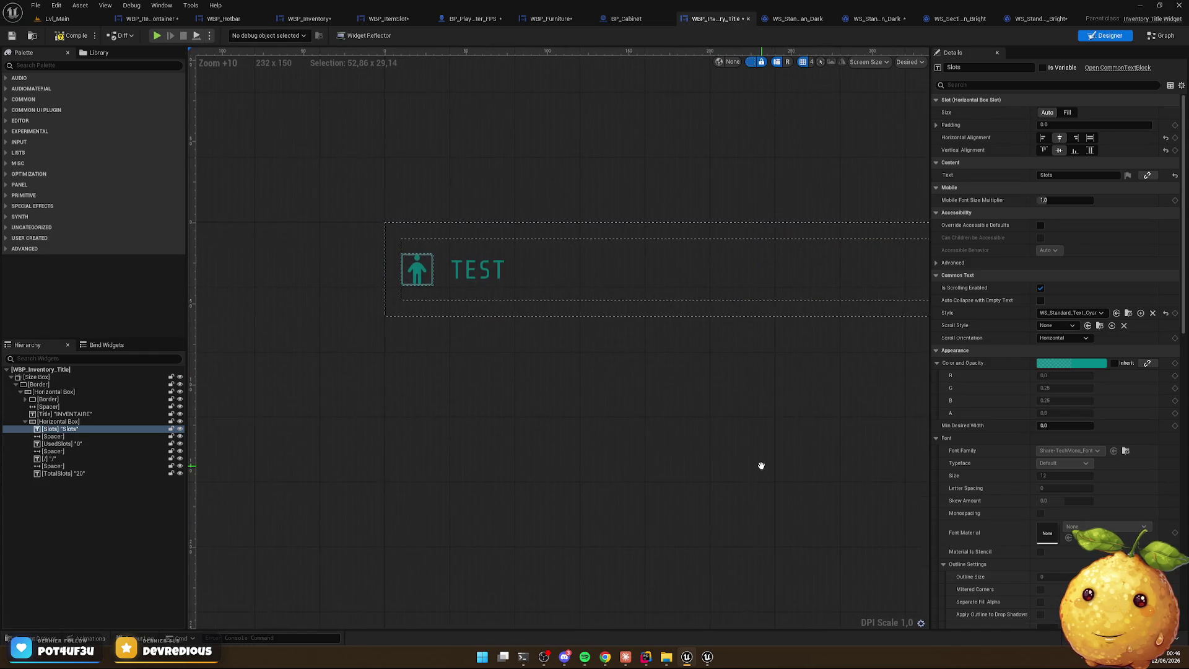
# Paste bright cyan into the icon border's outline colour
pyautogui.click(416, 269)
pyautogui.click(430, 274)
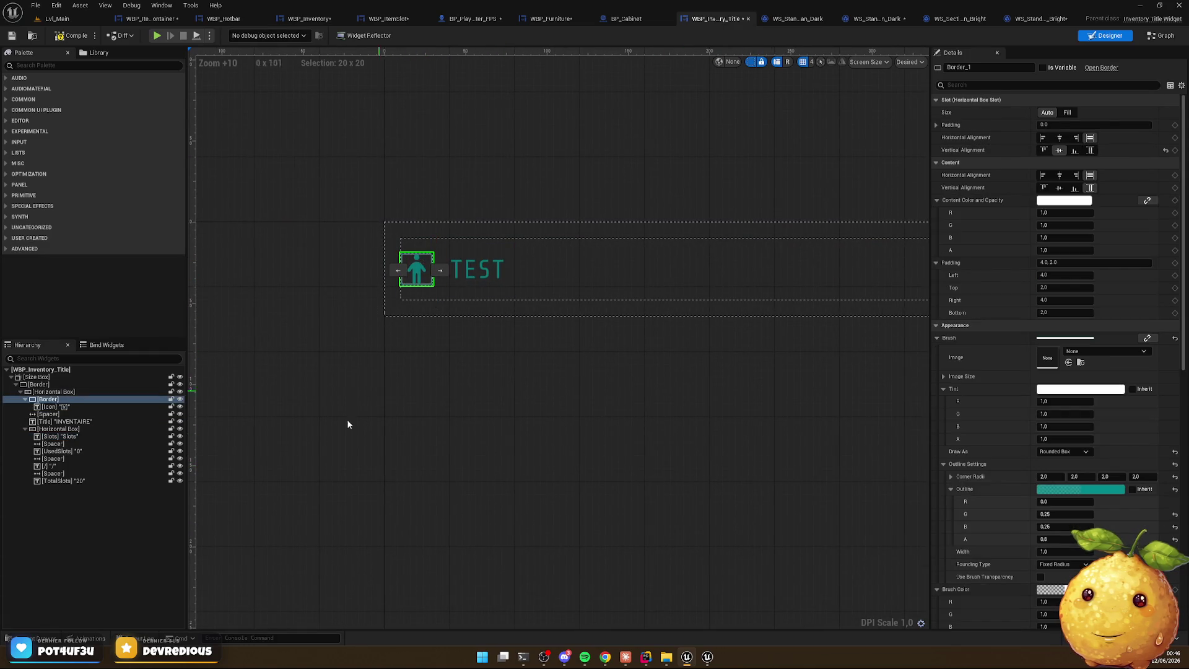
pyautogui.rightClick(1073, 494)
pyautogui.click(1101, 552)
# Give the icon border 10 padding on all sides, then select the Slots counter's 0
pyautogui.click(671, 438)
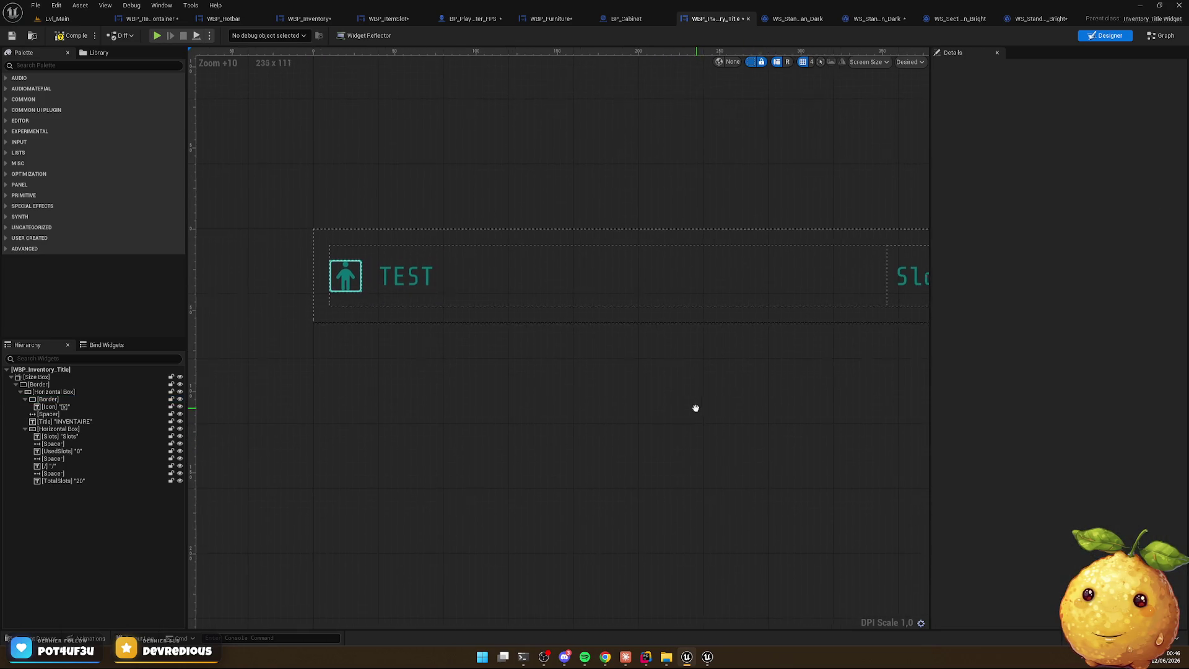
pyautogui.click(49, 398)
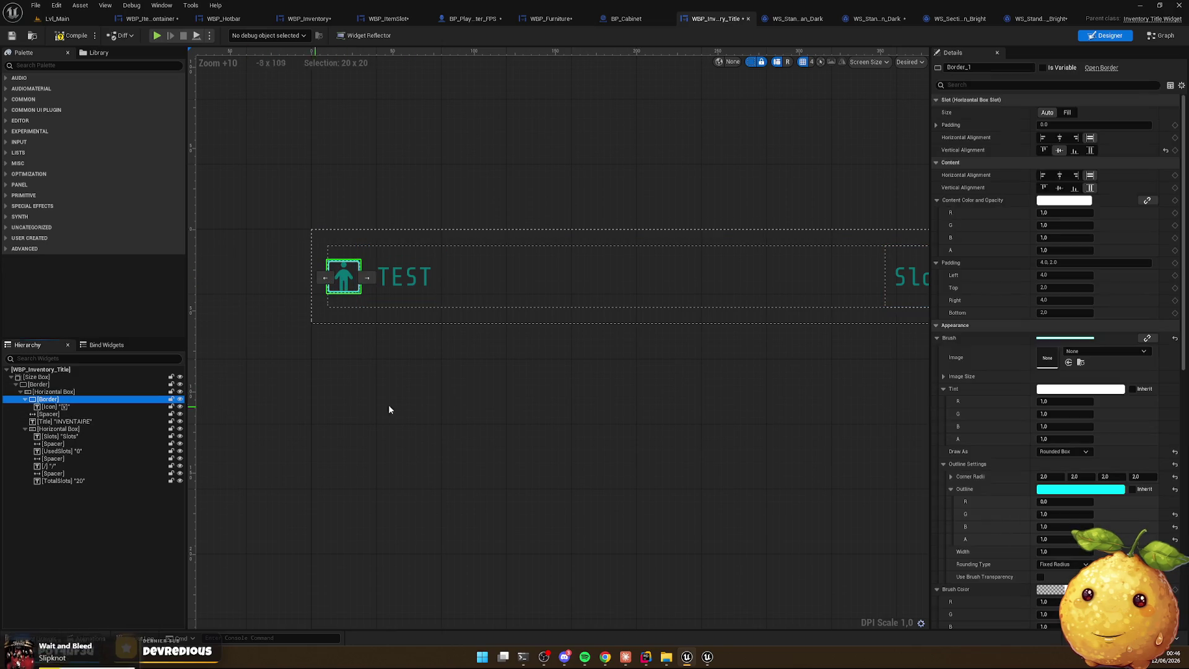
pyautogui.click(1069, 264)
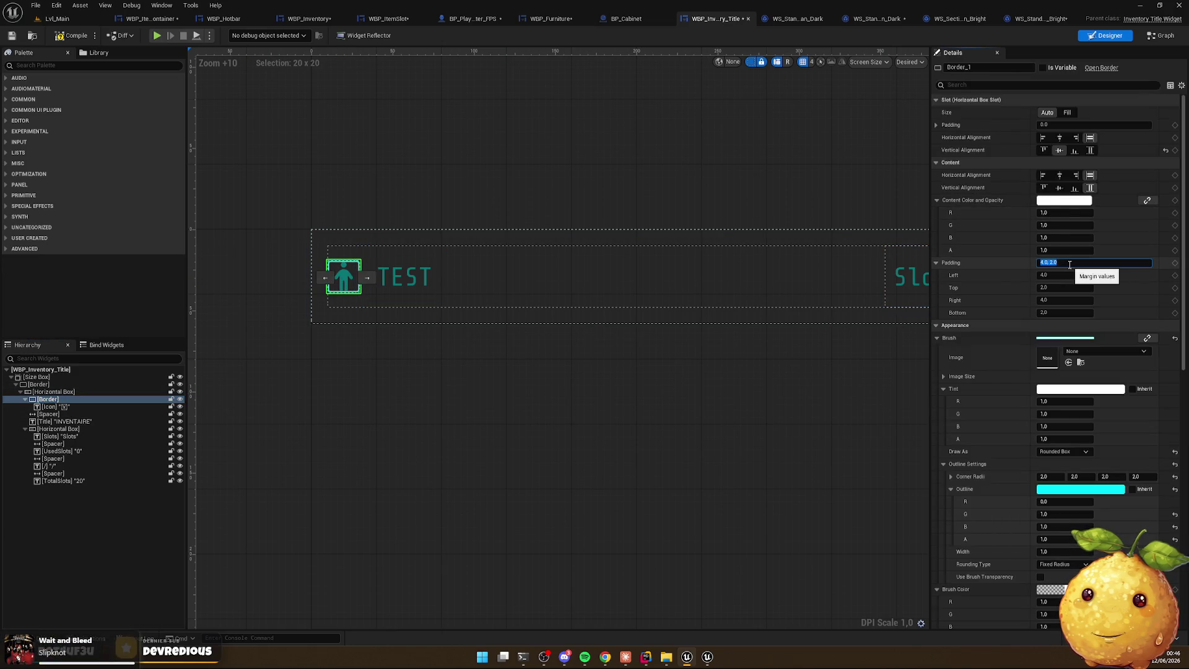
pyautogui.write('10')
pyautogui.press('Return')
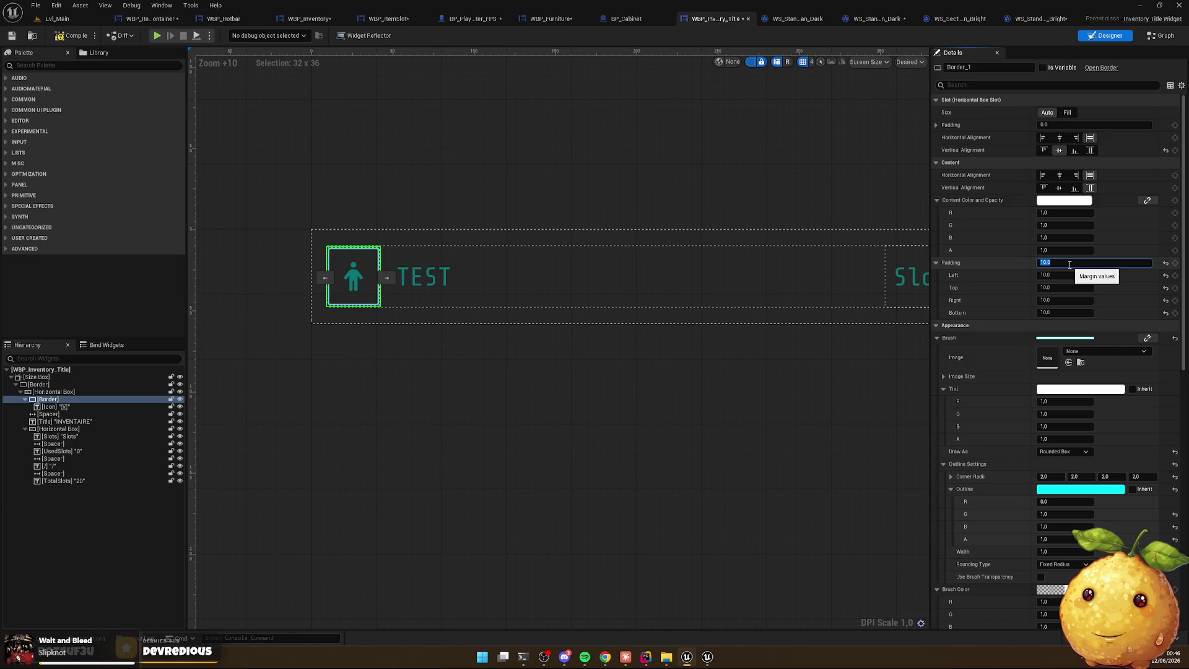
pyautogui.moveTo(626, 403)
pyautogui.mouseDown()
pyautogui.moveTo(590, 387)
pyautogui.moveTo(369, 397)
pyautogui.mouseUp()
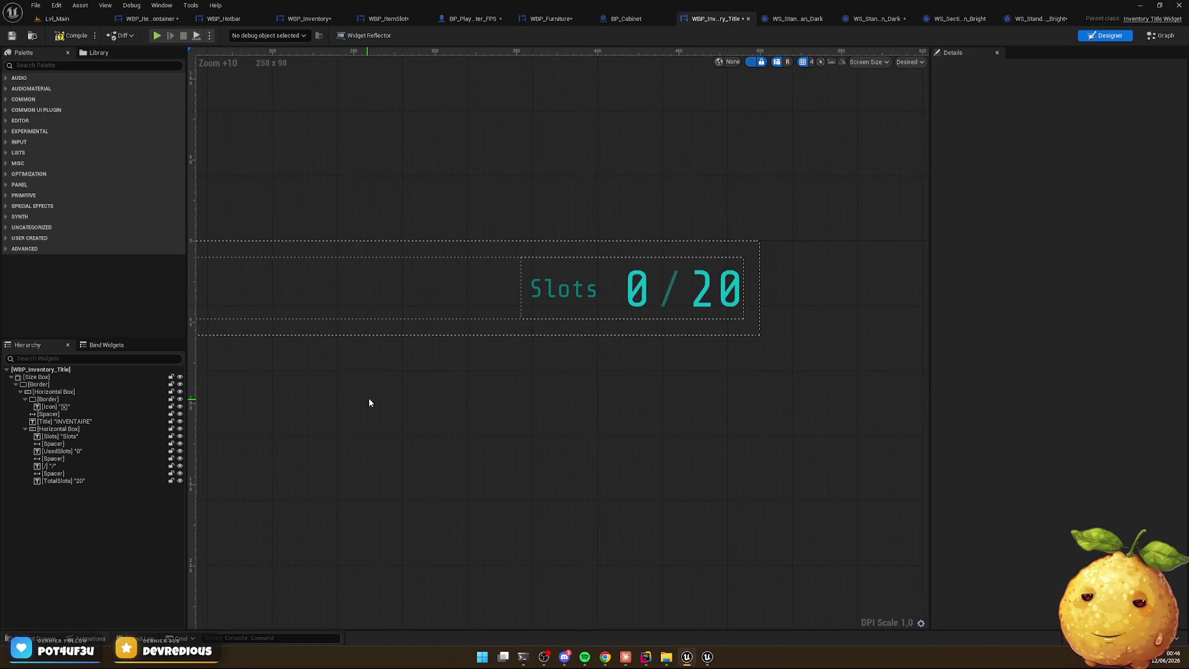
pyautogui.click(640, 298)
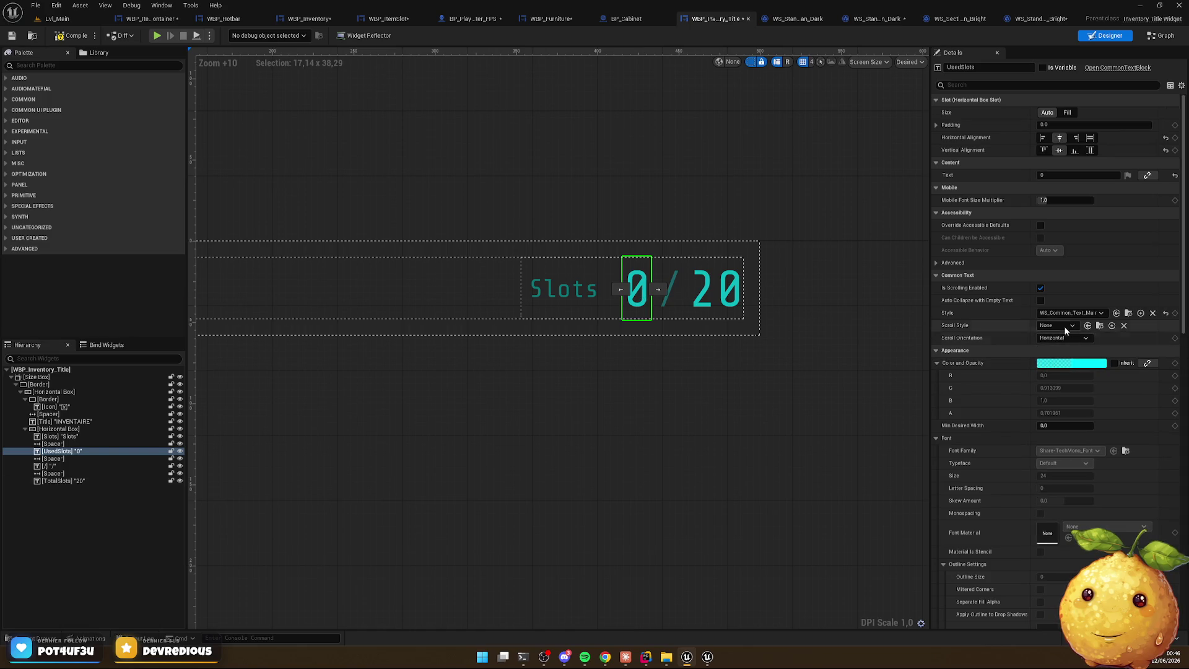
# Apply the WS_Standard_Text_Cyan_Bright style to the used-slots 0 and total-slots 20
pyautogui.click(1065, 313)
pyautogui.write('sta')
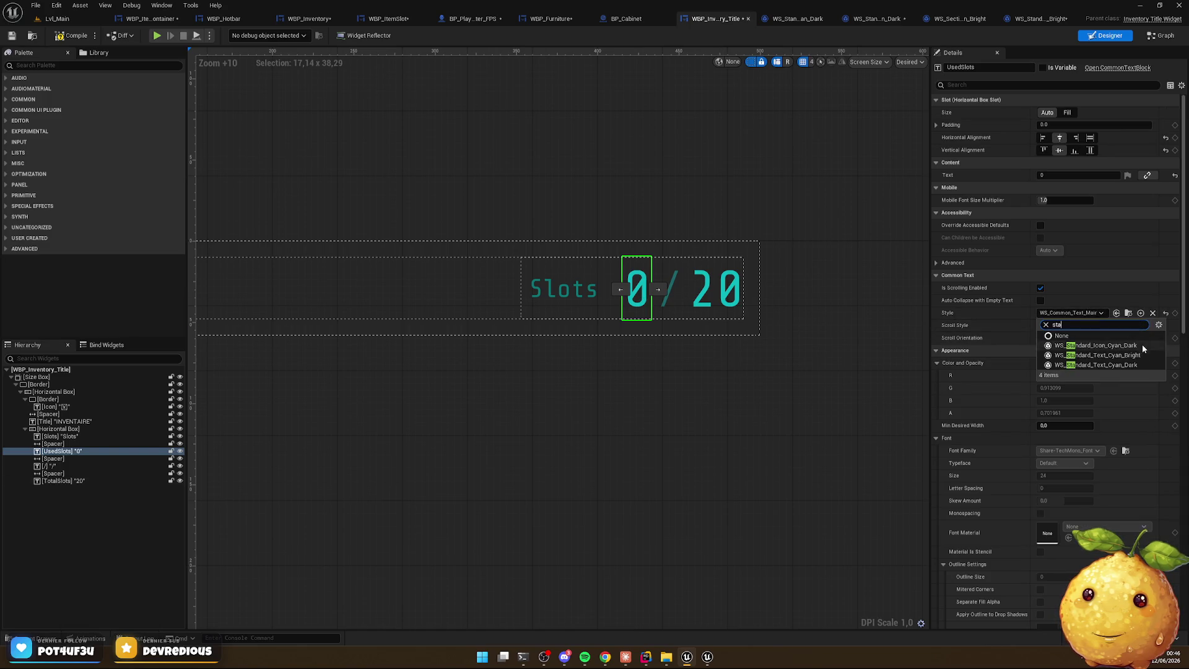
pyautogui.click(1114, 356)
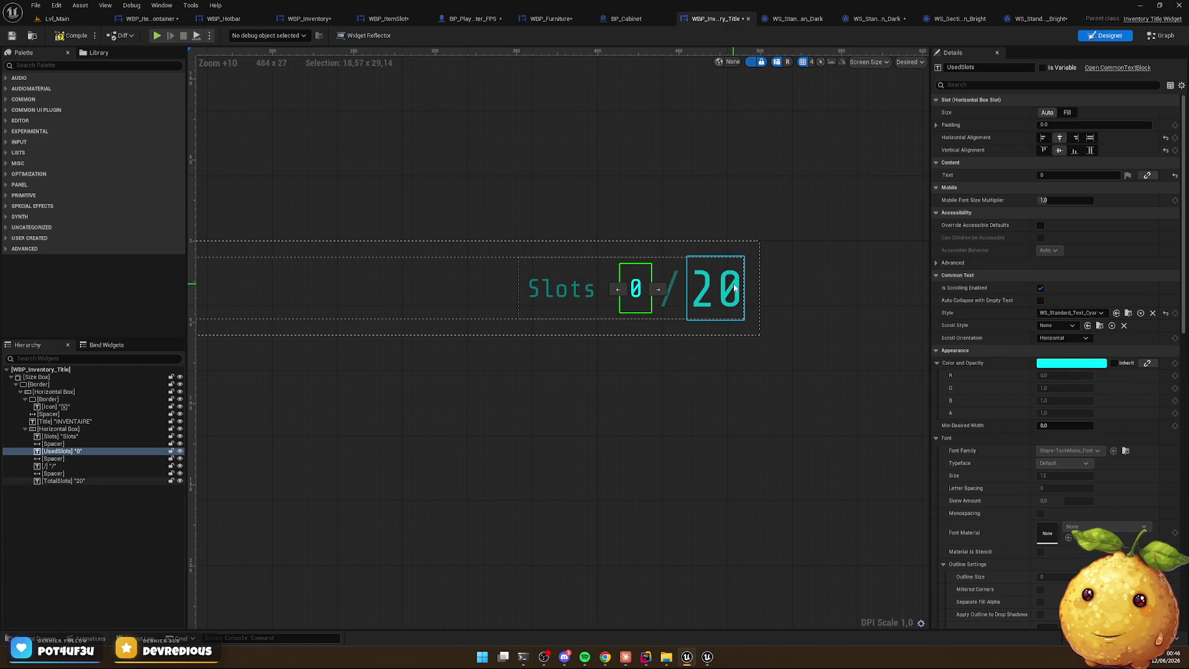
pyautogui.click(1068, 315)
pyautogui.write('bri')
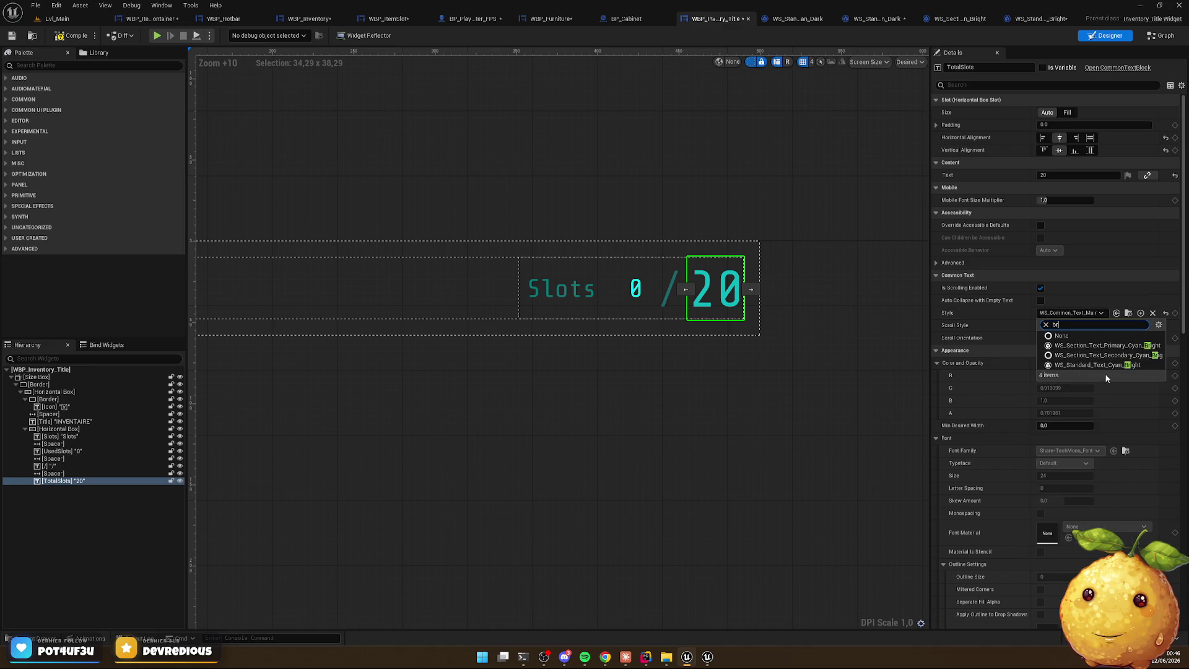
pyautogui.click(1117, 370)
# Clear the selection and start a play-in-editor test with Alt+P
pyautogui.click(532, 414)
pyautogui.moveTo(533, 415); pyautogui.dragTo(867, 384)
pyautogui.hotkey('alt', 'p')
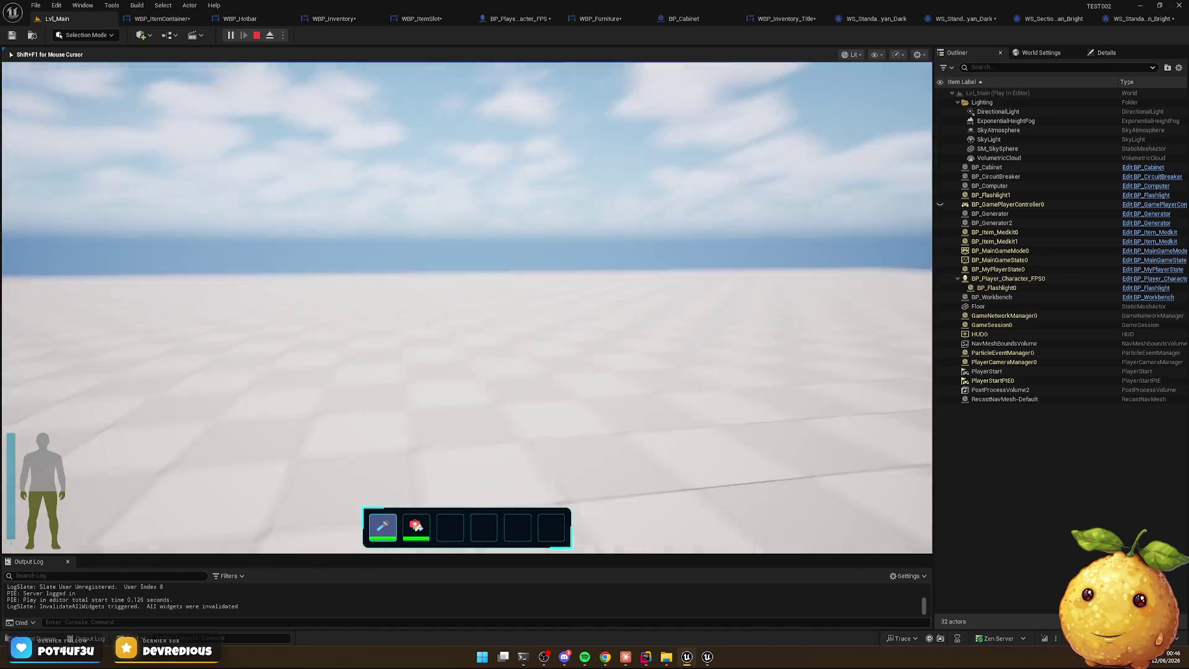
pyautogui.press('i')
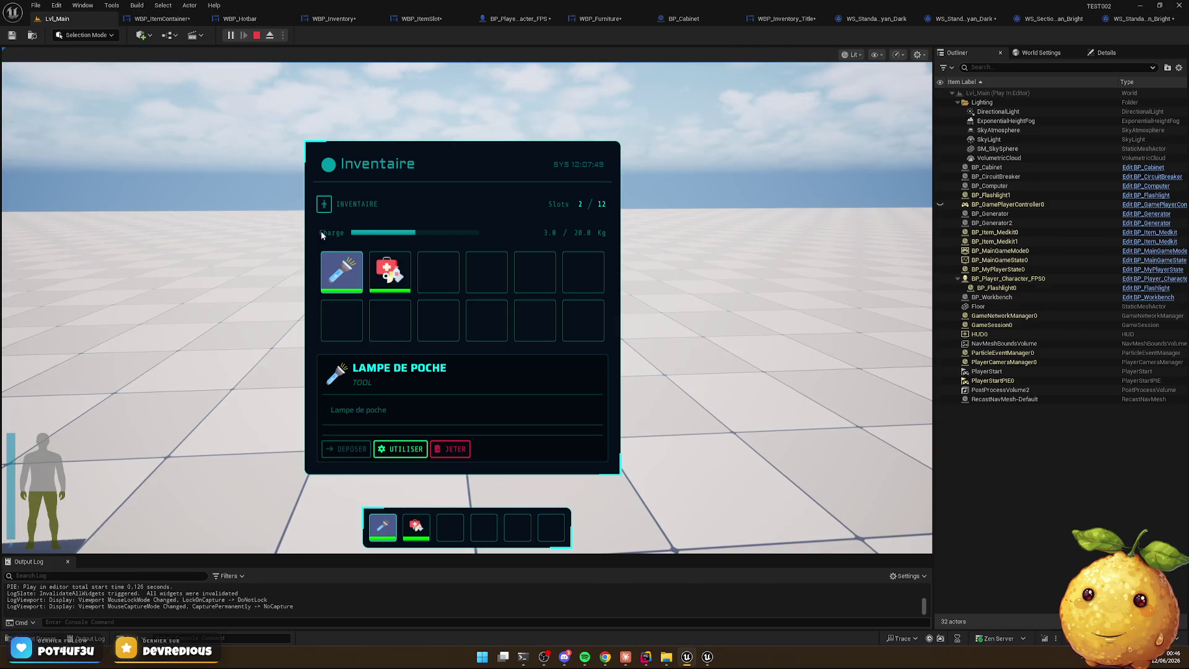
pyautogui.hotkey('alt', 'Tab')
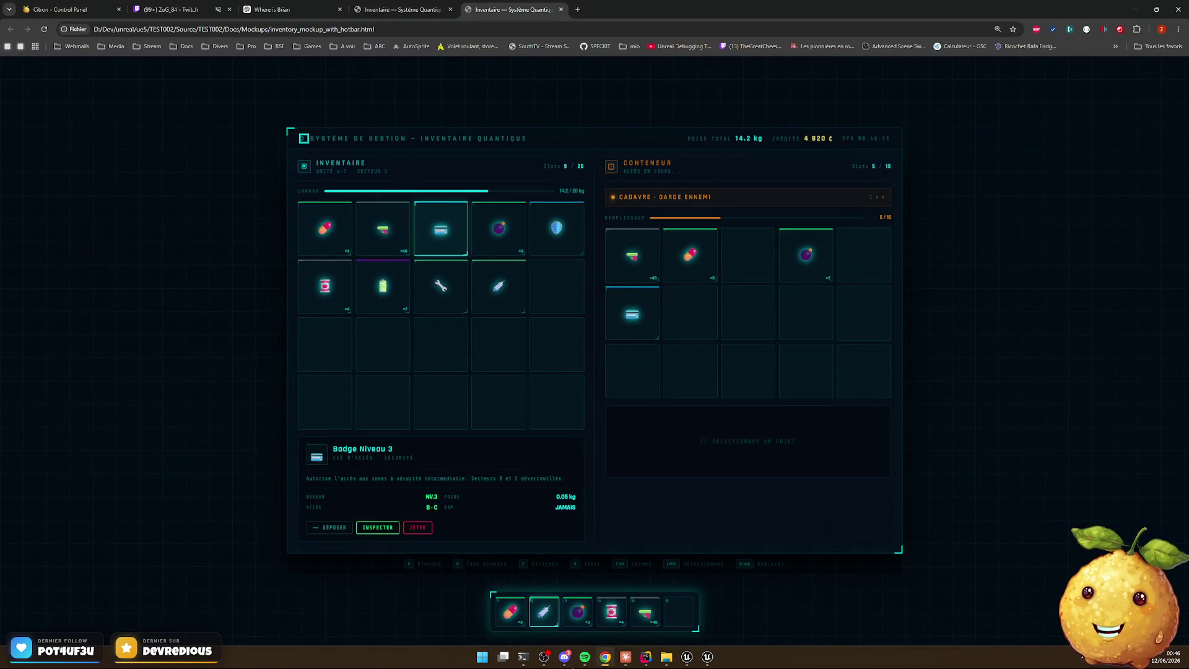
pyautogui.click(644, 657)
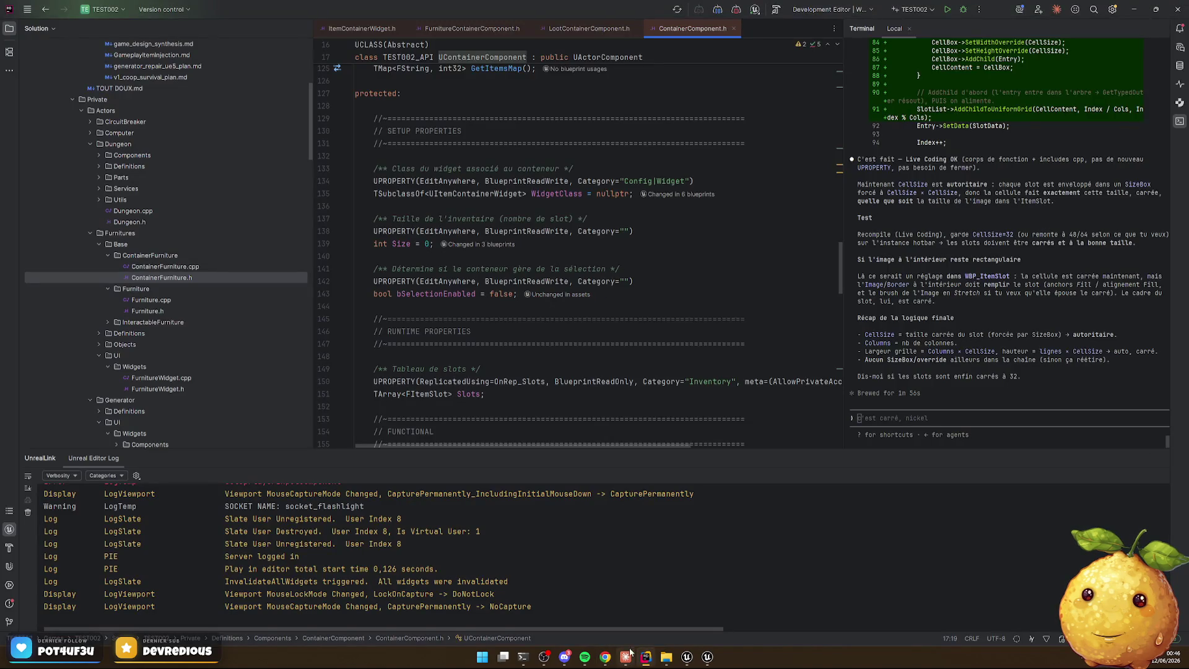
pyautogui.click(681, 660)
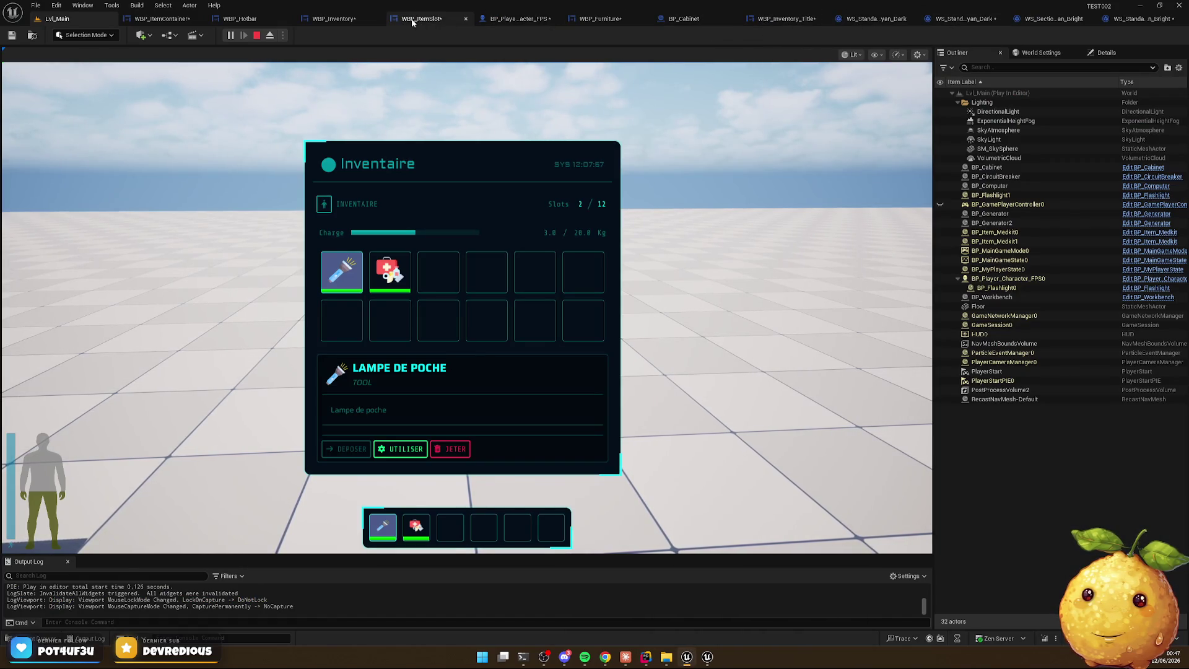
# In WBP_Inventory, select the spacer under the title and edit its 20.0 Size Y
pyautogui.click(322, 20)
pyautogui.click(282, 169)
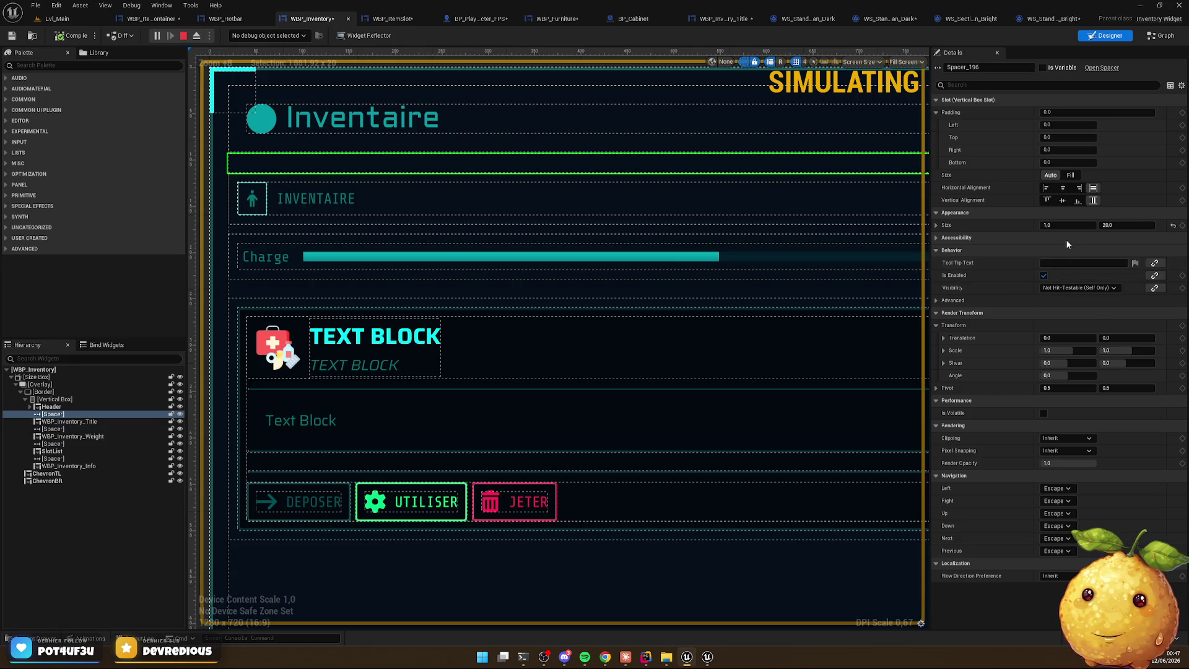
pyautogui.click(1125, 225)
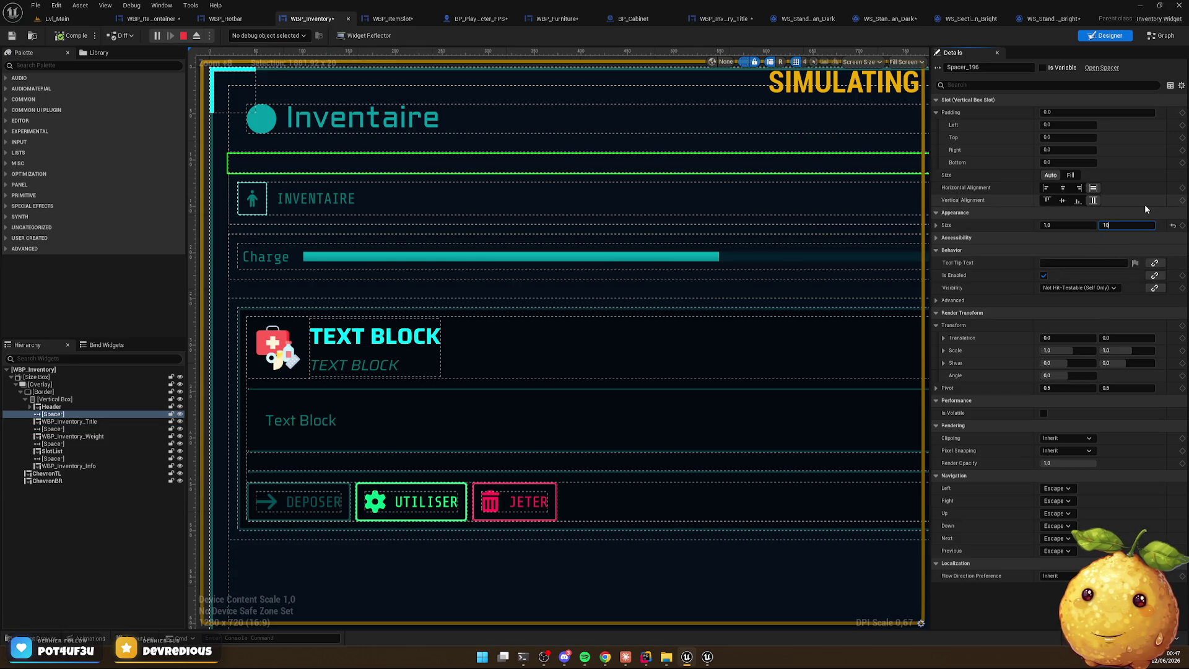
# Reduce the title spacer and the next spacer down to Size Y 10
pyautogui.press('Return')
pyautogui.click(496, 213)
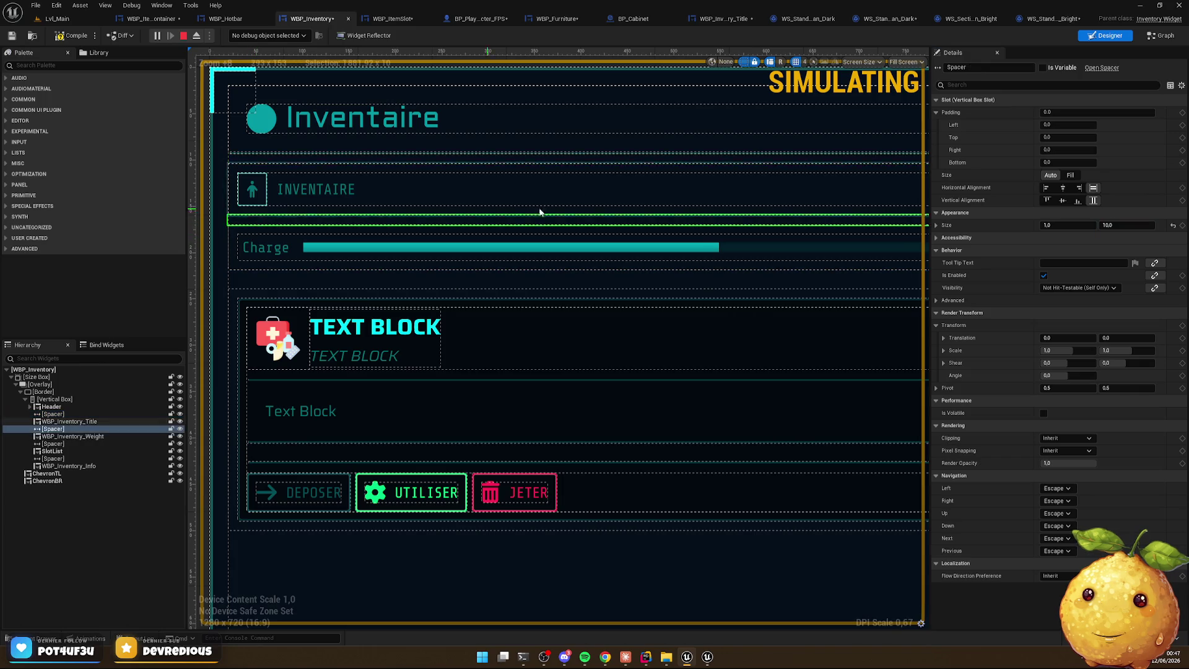
pyautogui.click(1125, 225)
pyautogui.write('5')
pyautogui.press('Return')
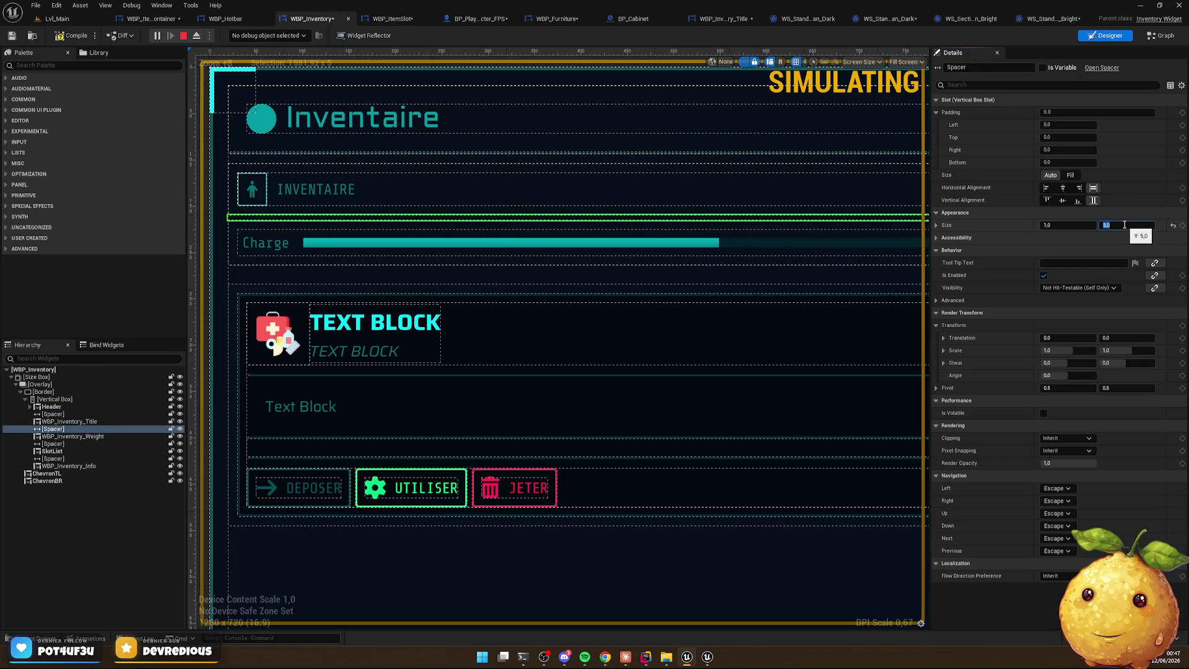
# Set the spacer below the Charge bar to 5 and stop the simulation
pyautogui.click(319, 272)
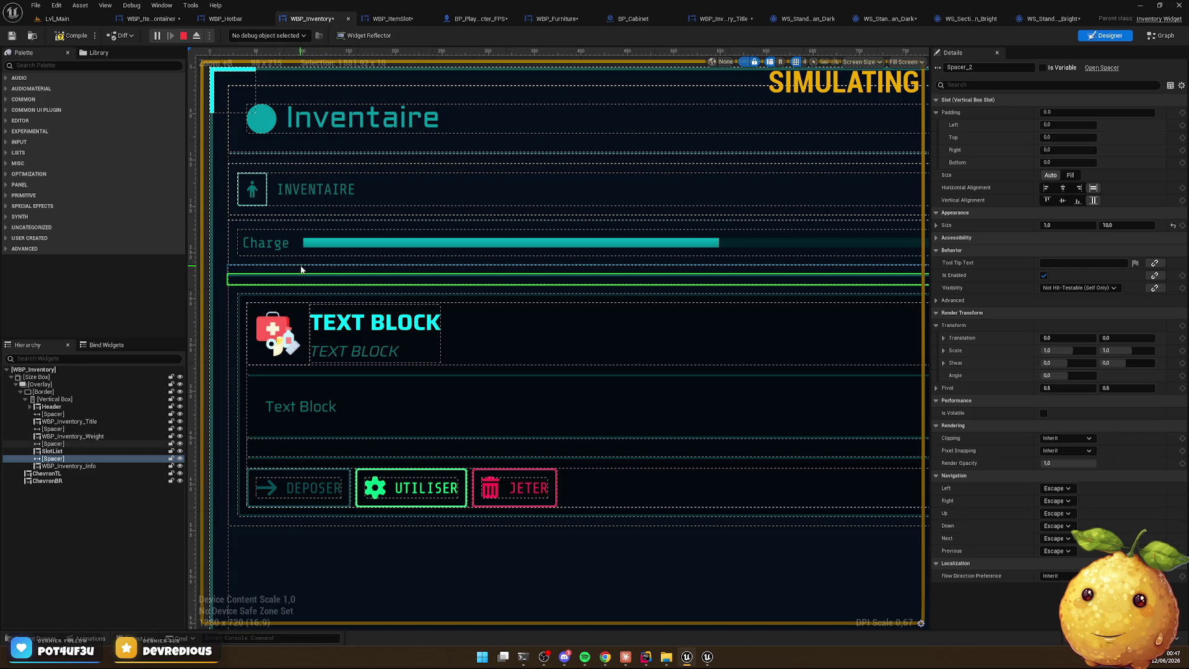
pyautogui.click(298, 270)
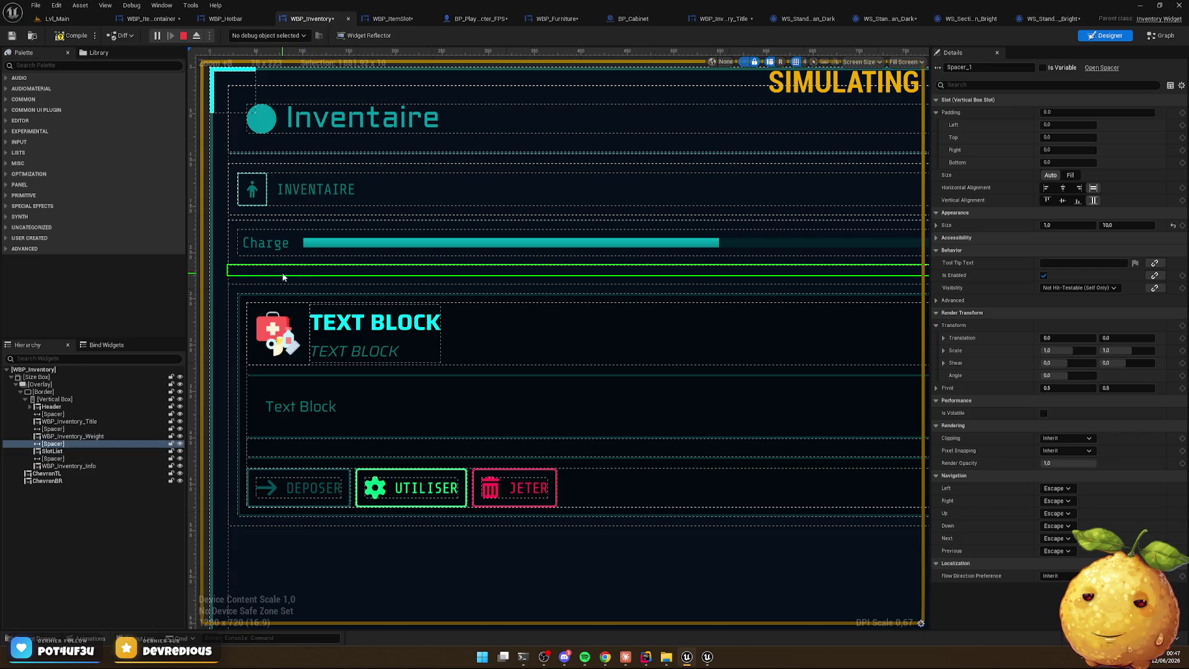
pyautogui.click(1124, 225)
pyautogui.write('5')
pyautogui.press('Return')
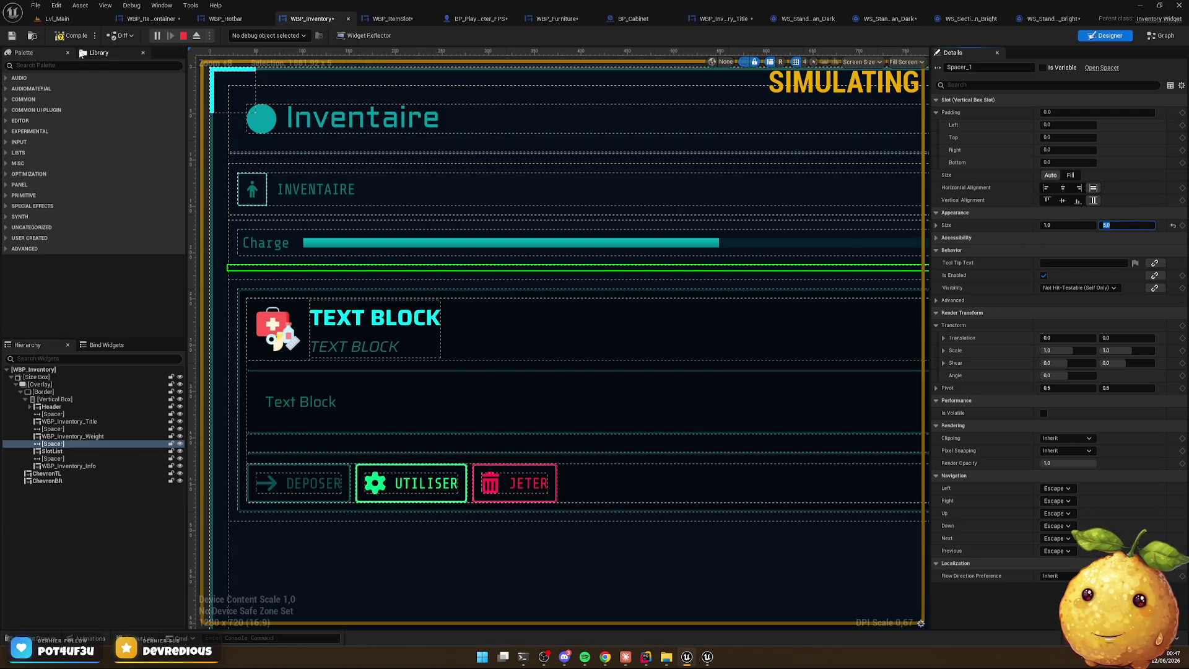
pyautogui.click(183, 35)
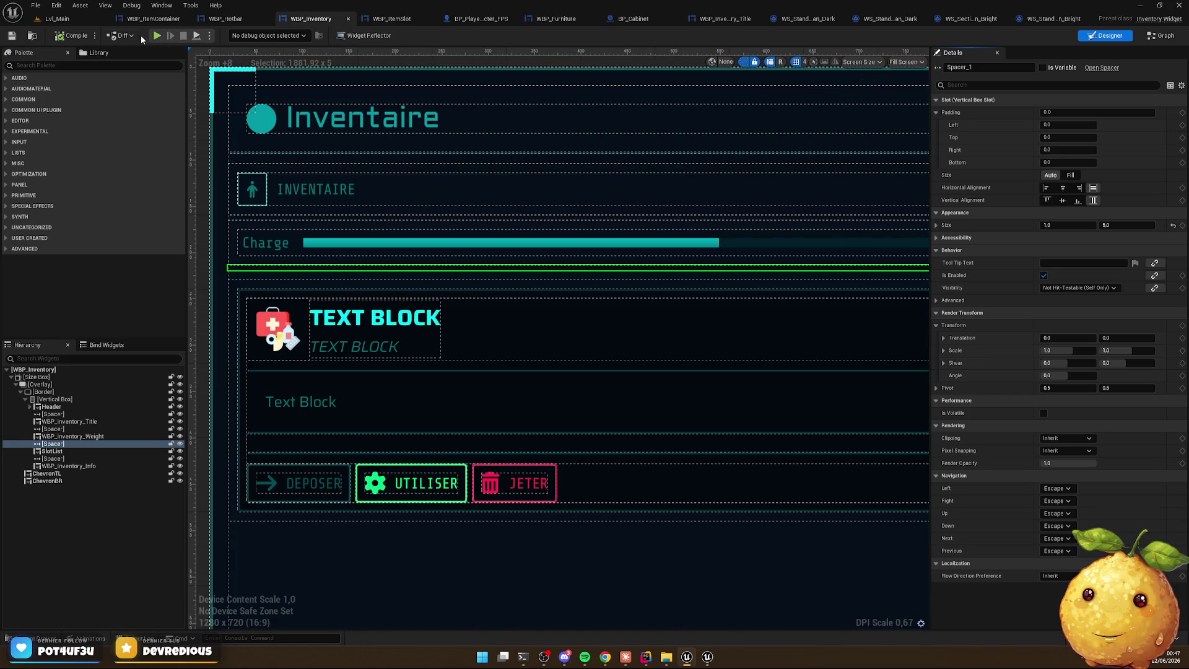
pyautogui.click(79, 20)
# Play the level, inspect the medkit in the inventory, then open the cabinet's 12-slot storage
pyautogui.click(230, 35)
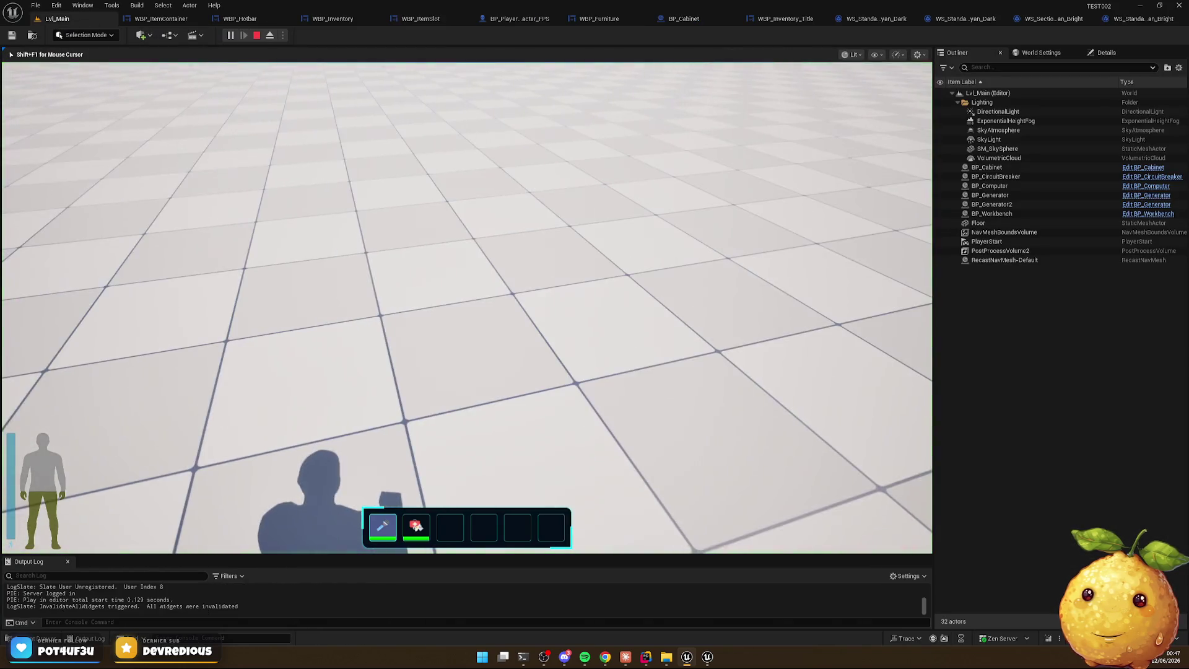
pyautogui.press('i')
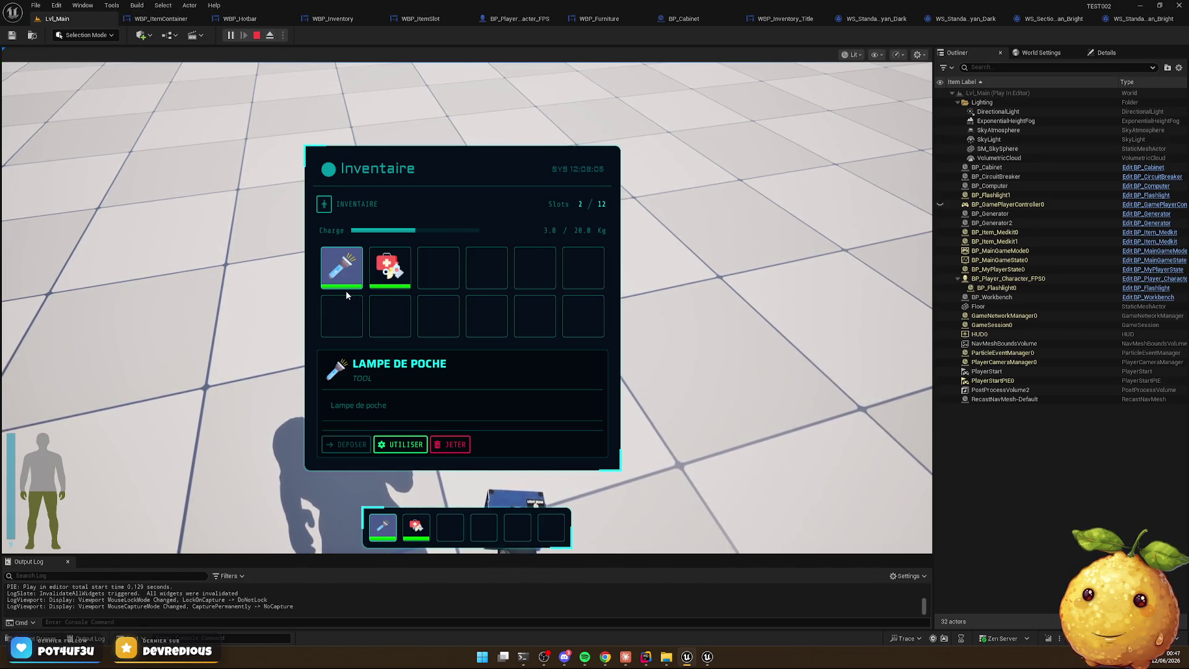
pyautogui.click(387, 269)
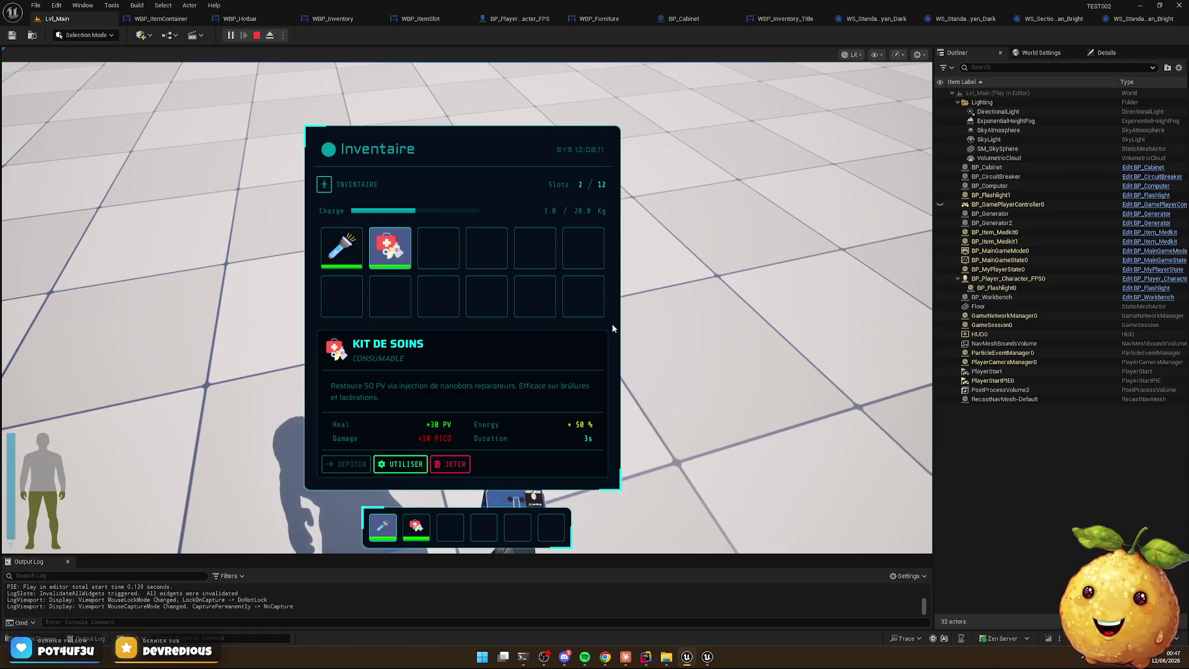
pyautogui.press('i')
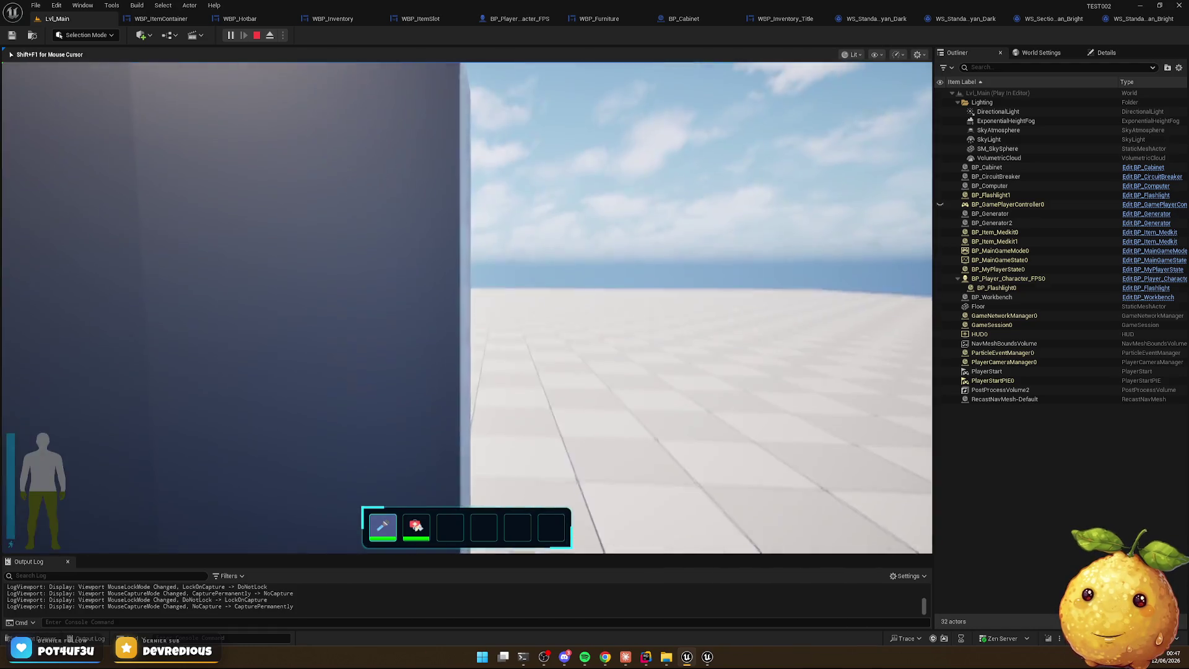
pyautogui.press('e')
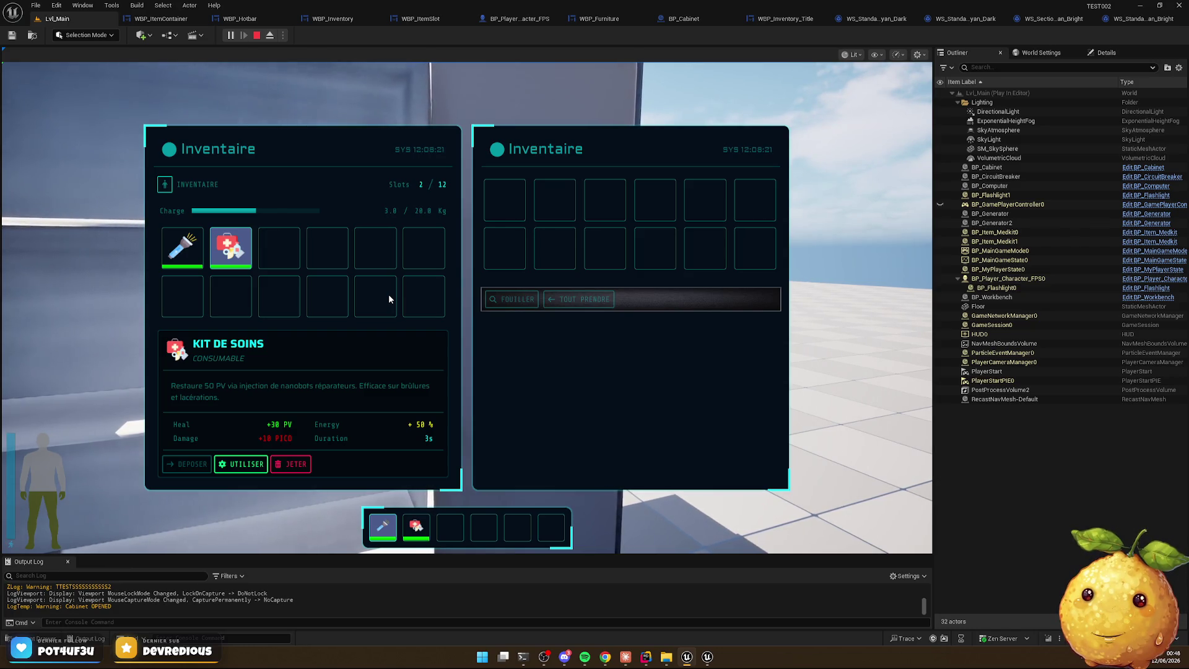
# Move the flashlight and medkit into the cabinet, bringing the medkit back once
pyautogui.click(197, 254)
pyautogui.moveTo(293, 243)
pyautogui.mouseDown()
pyautogui.moveTo(551, 211)
pyautogui.moveTo(537, 230)
pyautogui.moveTo(207, 278)
pyautogui.moveTo(181, 268)
pyautogui.mouseUp()
pyautogui.moveTo(492, 218)
pyautogui.mouseDown()
pyautogui.moveTo(207, 284)
pyautogui.moveTo(482, 285)
pyautogui.moveTo(456, 341)
pyautogui.moveTo(229, 268)
pyautogui.moveTo(549, 234)
pyautogui.moveTo(514, 243)
pyautogui.mouseUp()
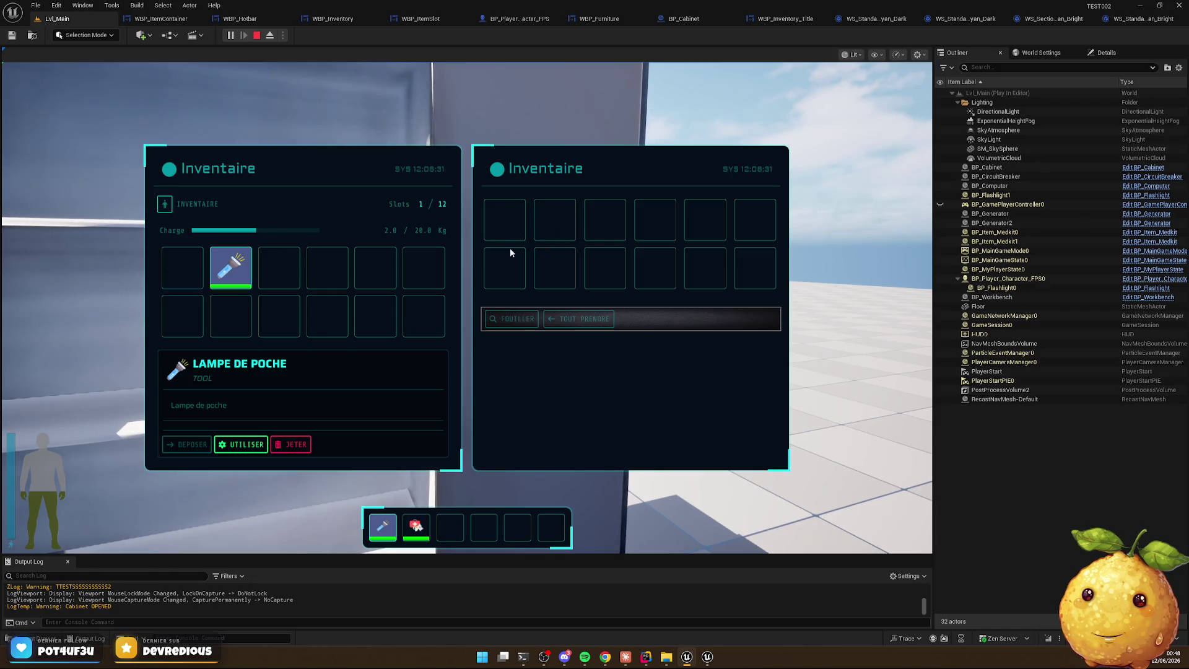
pyautogui.moveTo(257, 269); pyautogui.dragTo(519, 229)
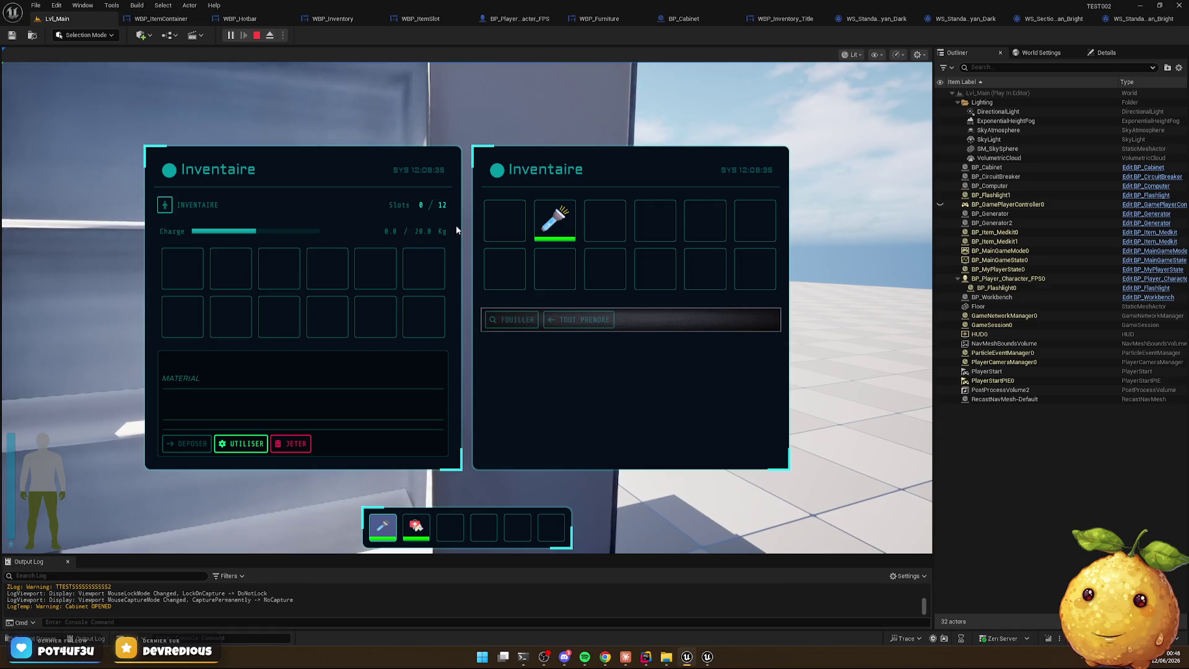
# Close and reopen the cabinet, then take the flashlight back into the player's inventory
pyautogui.press('Tab')
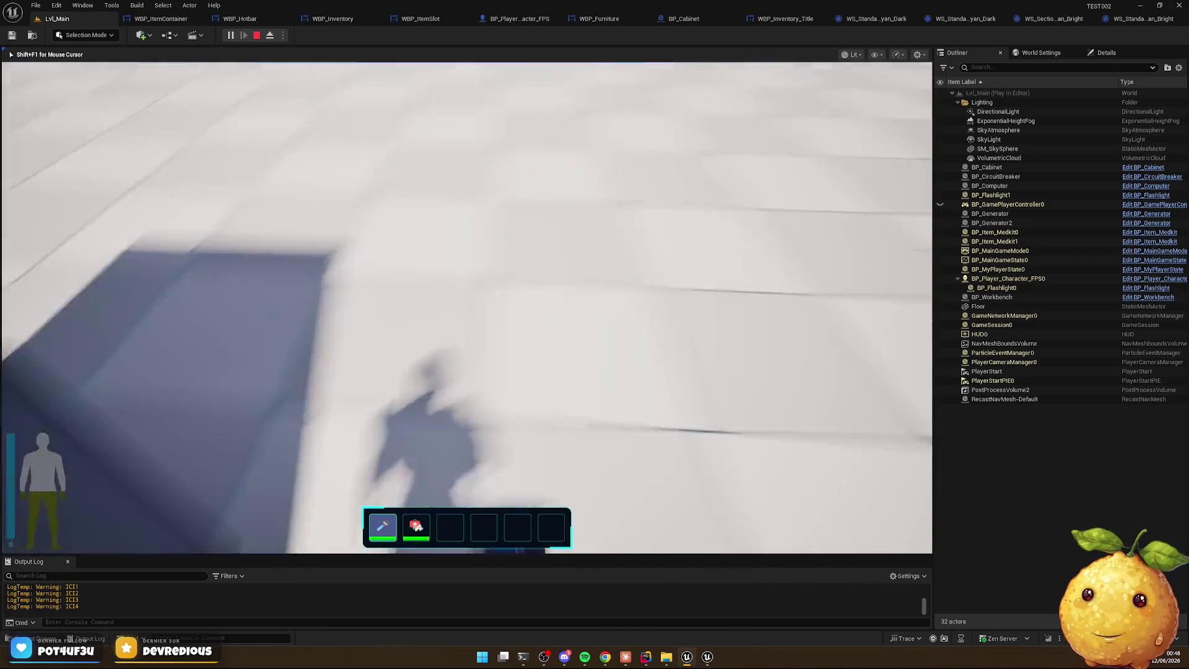
pyautogui.press('2')
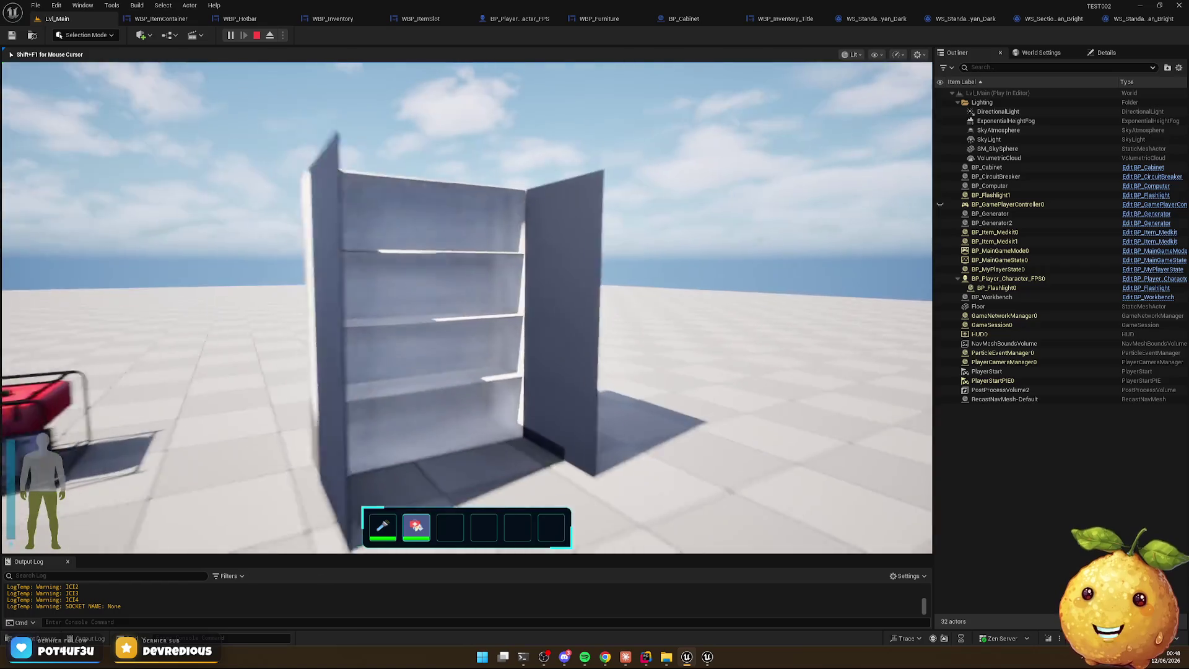
pyautogui.press('e')
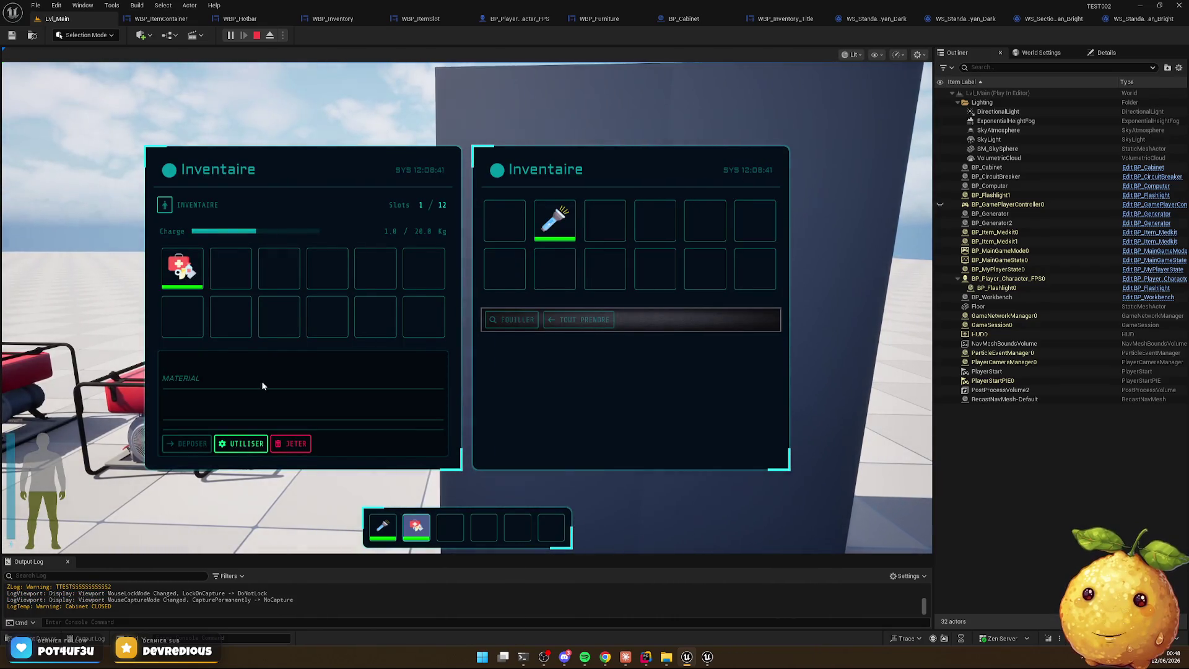
pyautogui.click(182, 266)
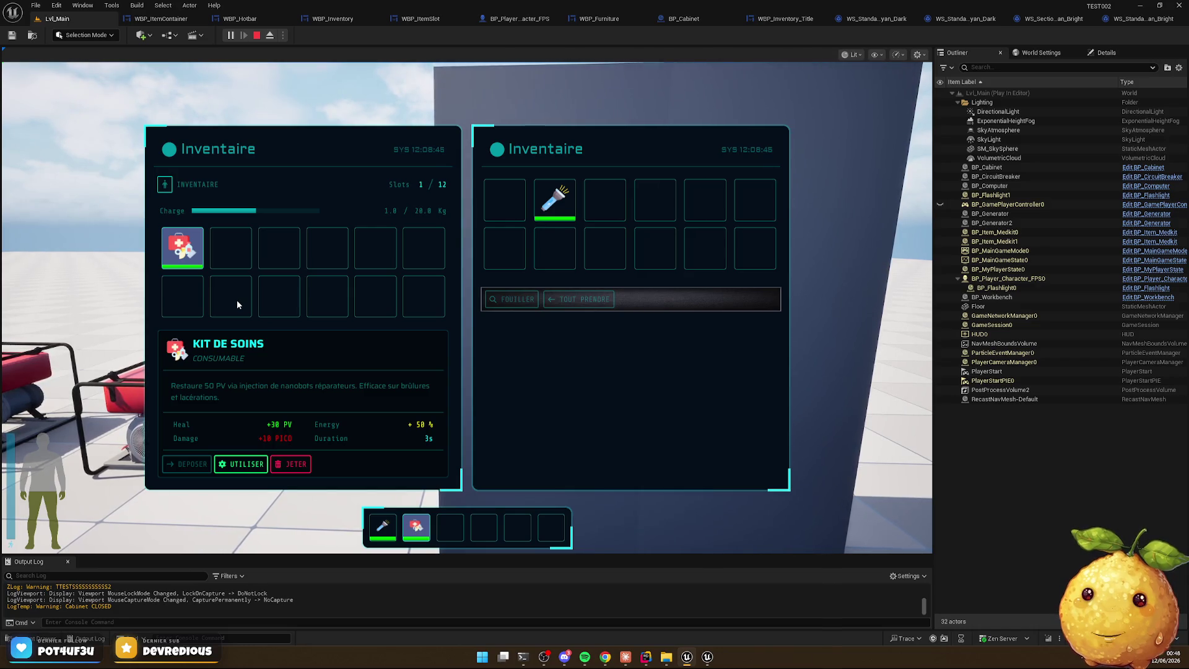
pyautogui.moveTo(555, 208); pyautogui.dragTo(233, 263)
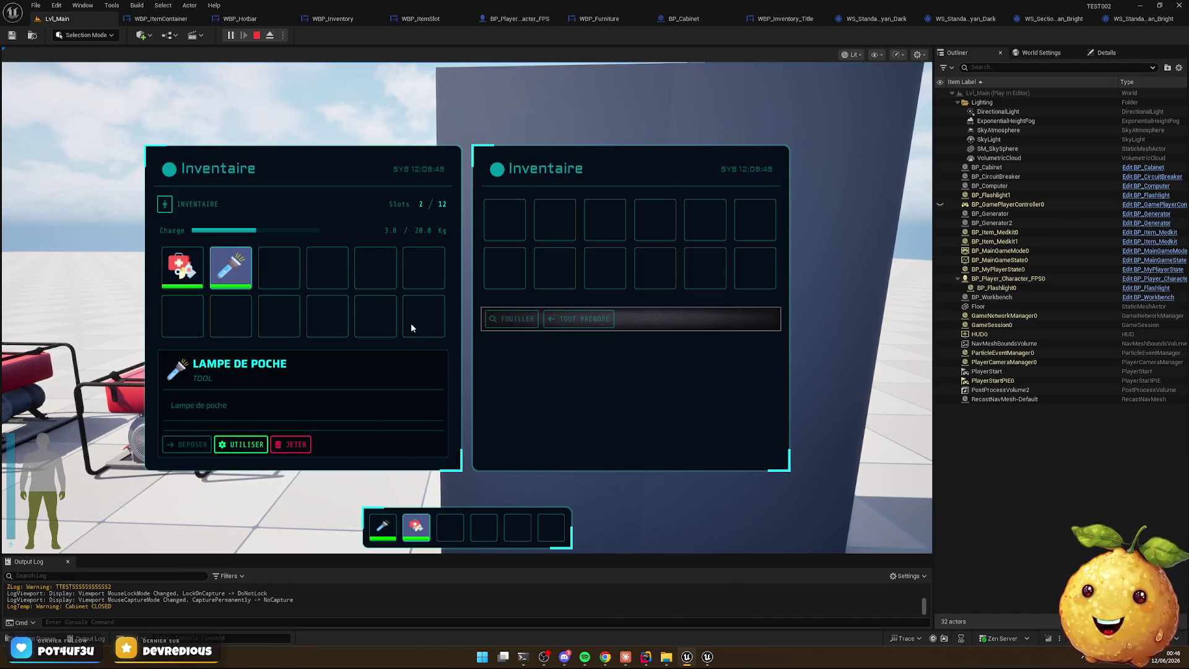
# Use the medkit, move the flashlight to the first slot, and bring up the Chrome mockup
pyautogui.click(178, 270)
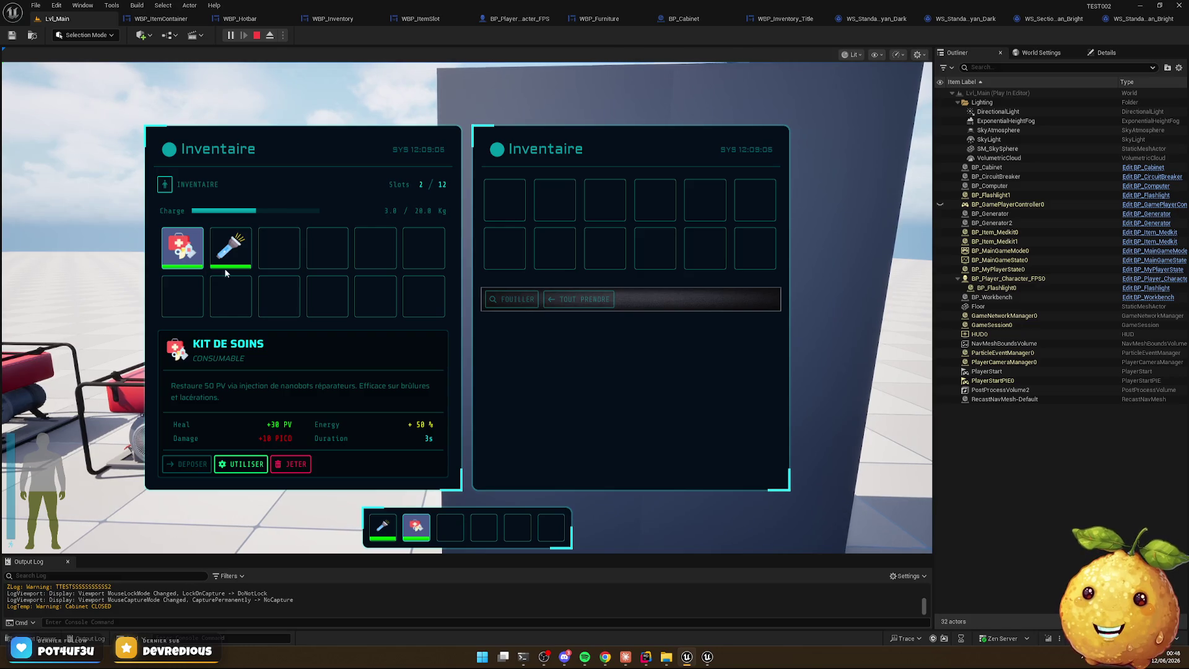
pyautogui.rightClick(178, 251)
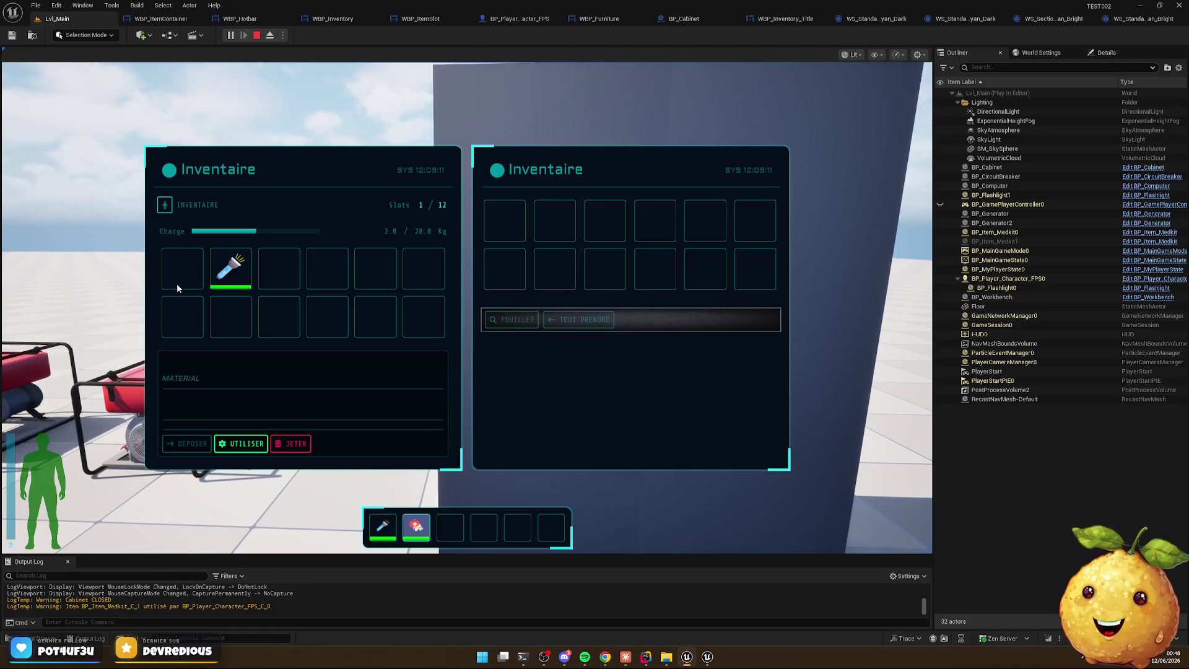
pyautogui.click(209, 281)
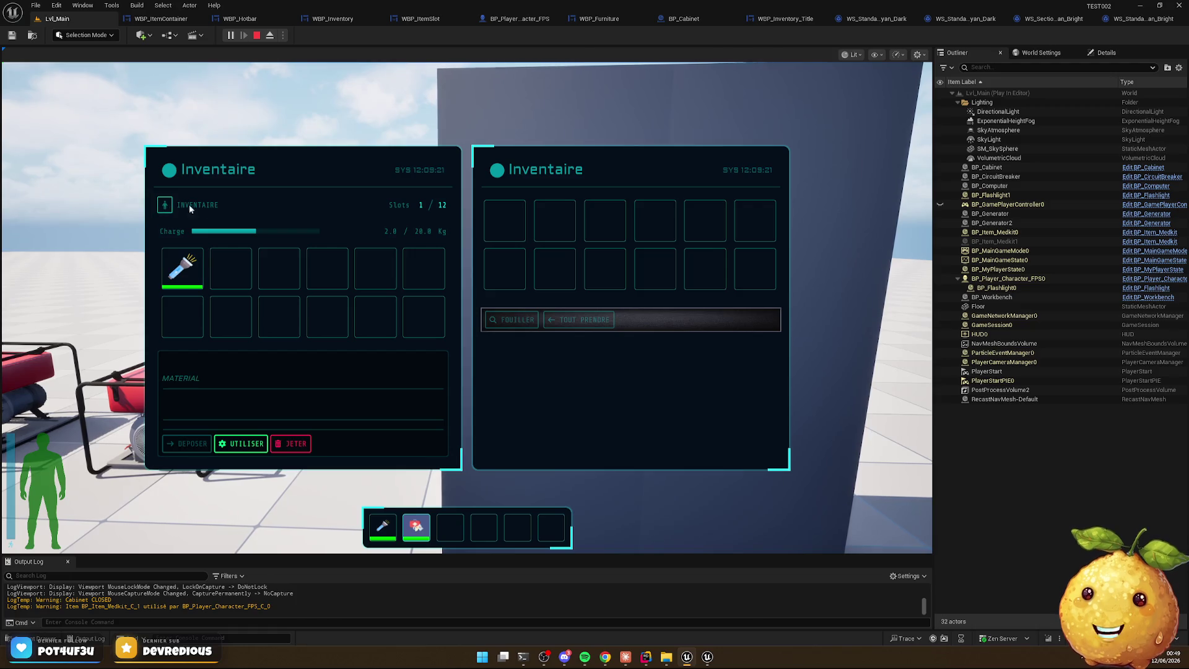
pyautogui.click(610, 662)
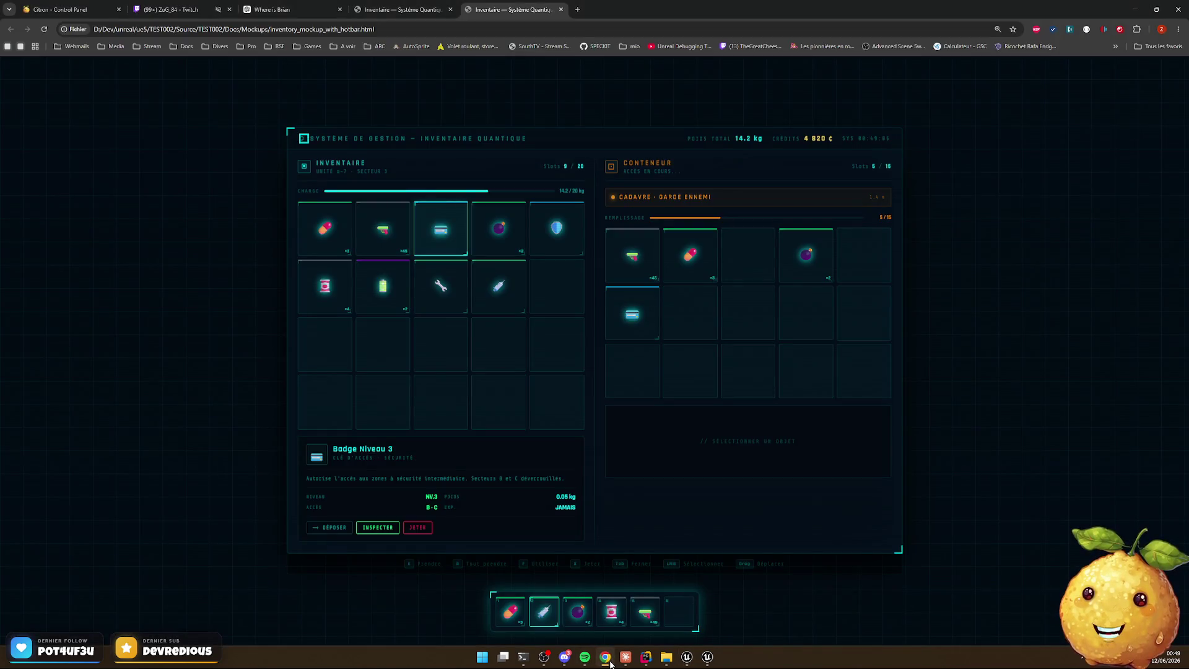
# Clear the text selection on the inventory mockup and return to the Unreal play session
pyautogui.click(307, 167)
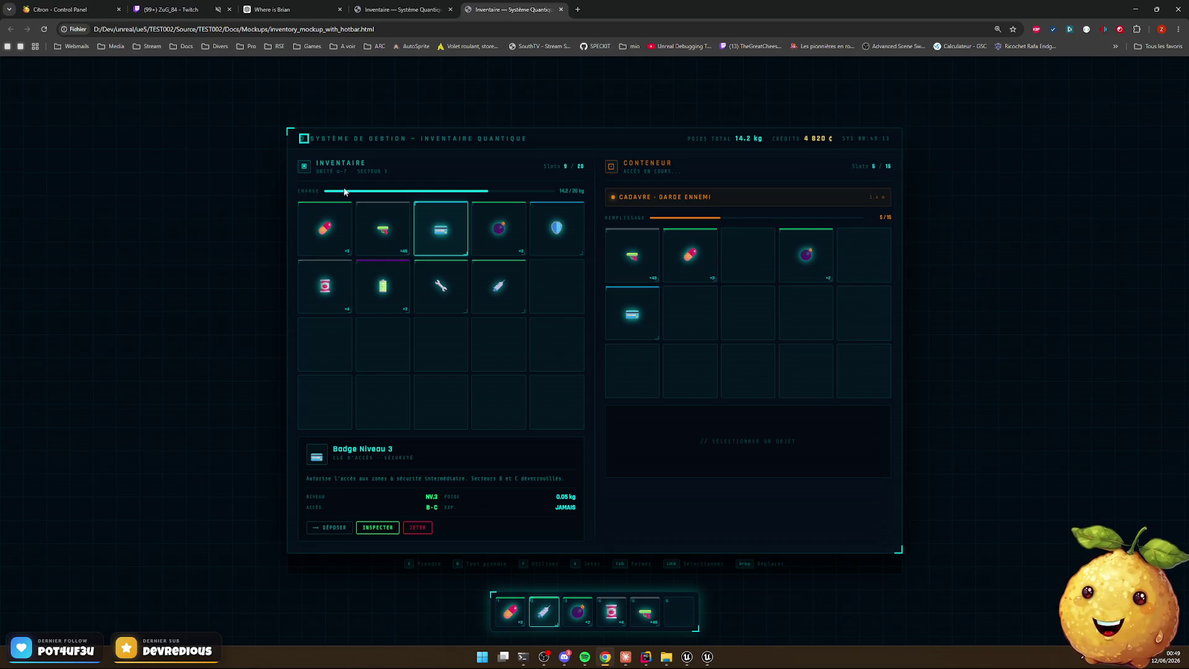
pyautogui.hotkey('alt', 'Tab')
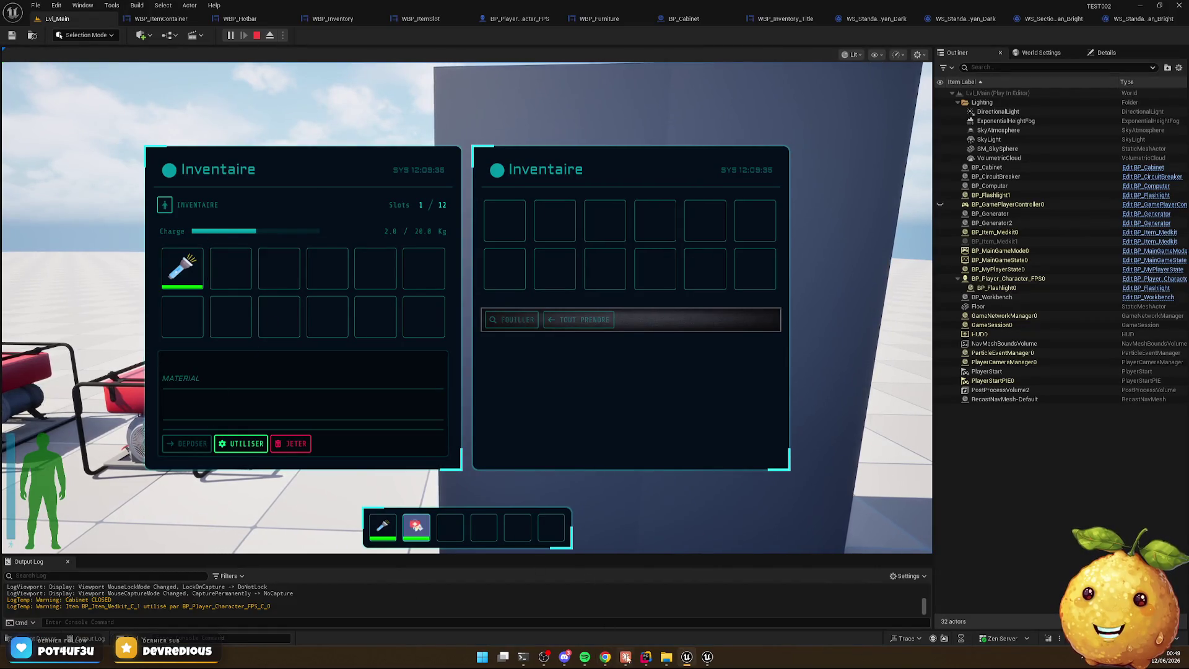
# Check the container code in Rider, return to Unreal, and call up the BP_Cabinet tab's close options
pyautogui.moveTo(646, 662)
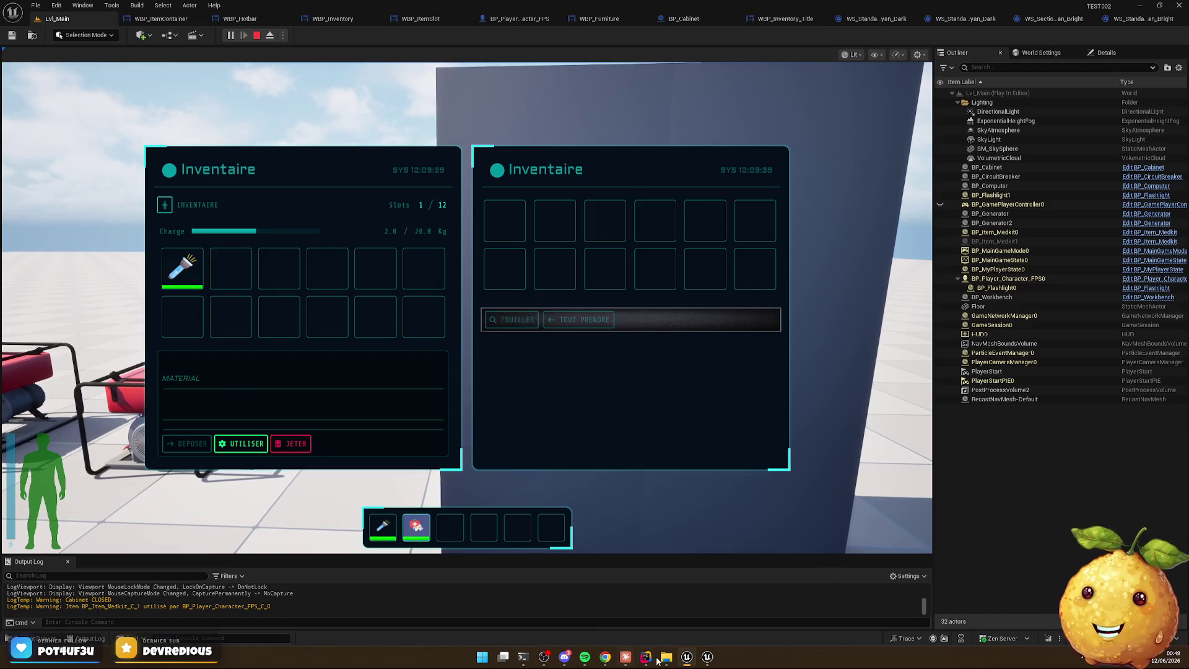
pyautogui.hotkey('alt', 'Tab')
pyautogui.click(686, 656)
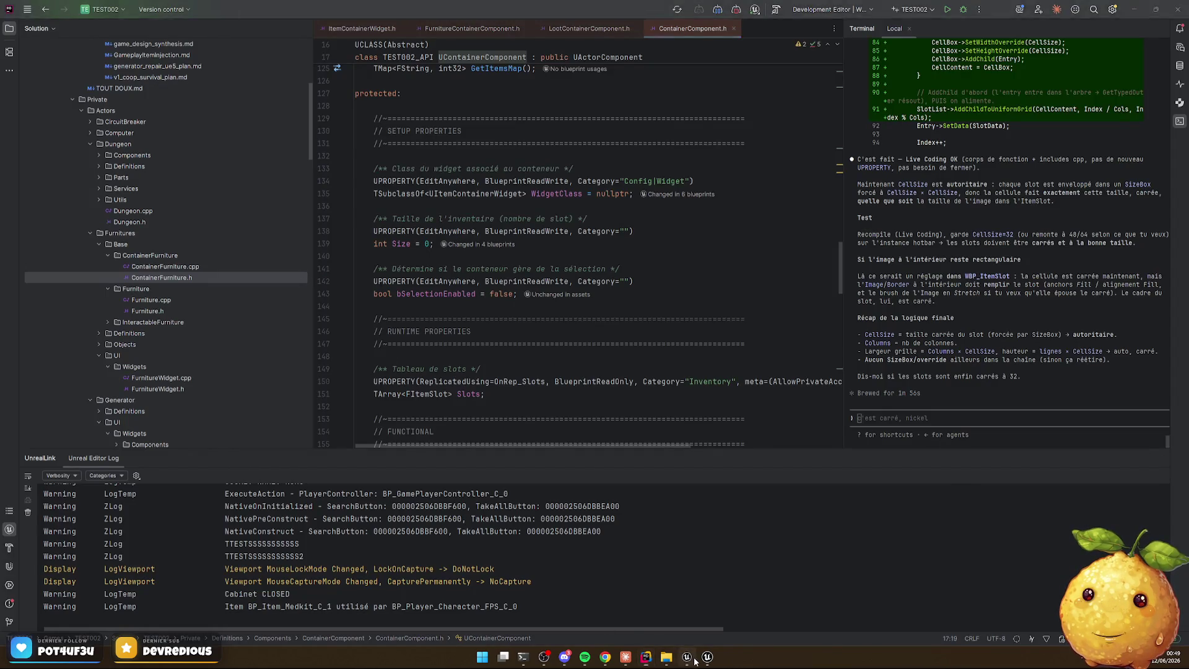
pyautogui.rightClick(684, 19)
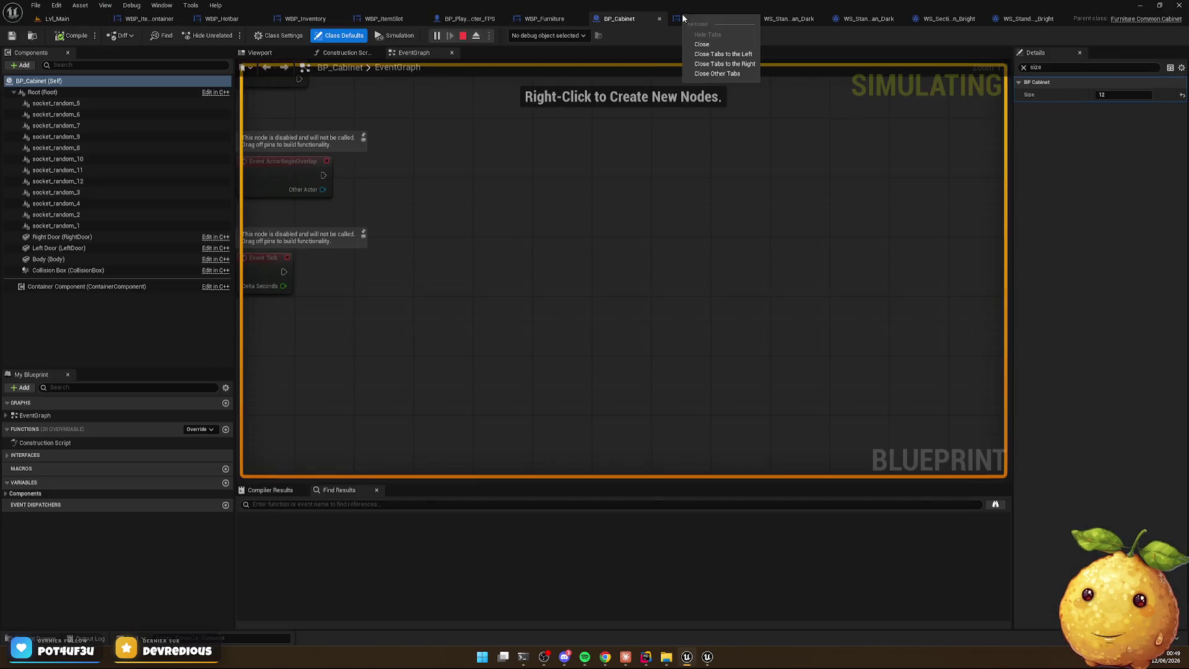
# Close BP_Cabinet, the style assets, the player character blueprint and all widget editors
pyautogui.click(706, 45)
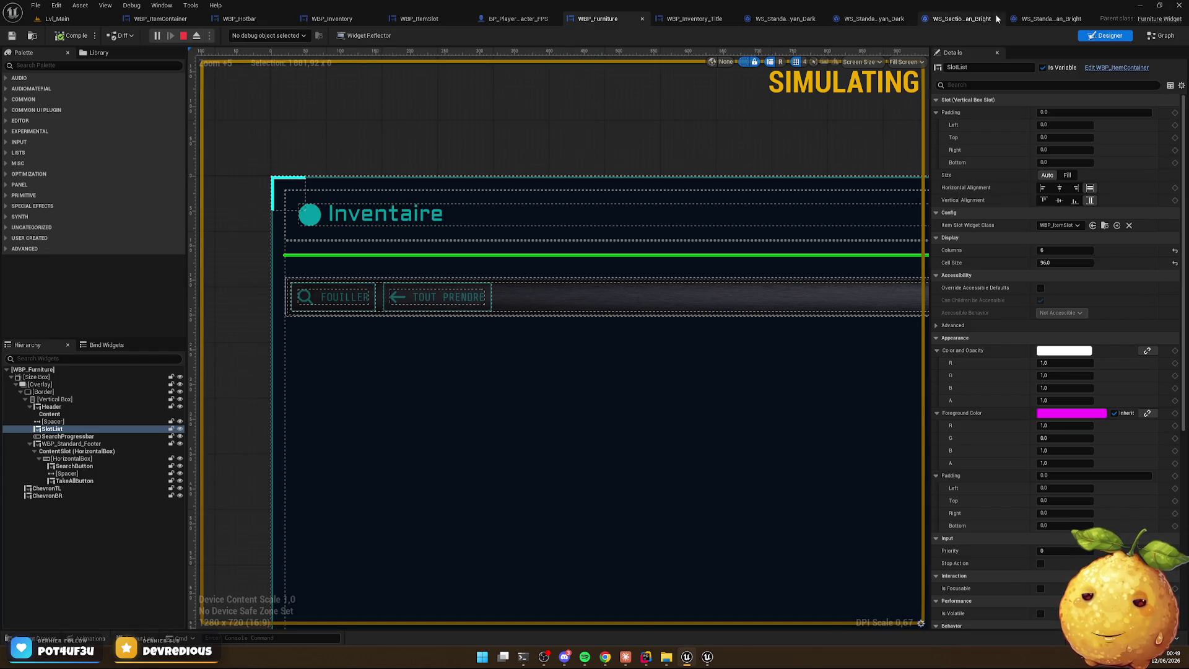
pyautogui.click(1051, 18)
pyautogui.click(1087, 18)
pyautogui.click(1086, 19)
pyautogui.click(808, 19)
pyautogui.click(709, 19)
pyautogui.click(611, 19)
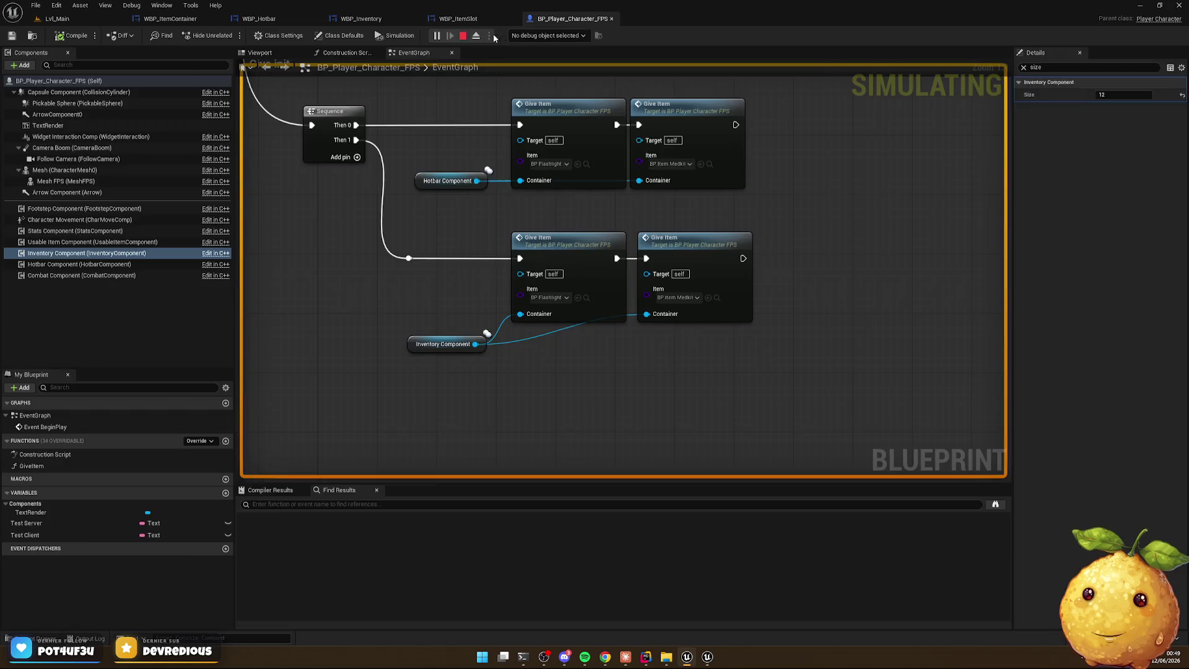
pyautogui.click(512, 19)
pyautogui.hotkey('ctrl', 'w')
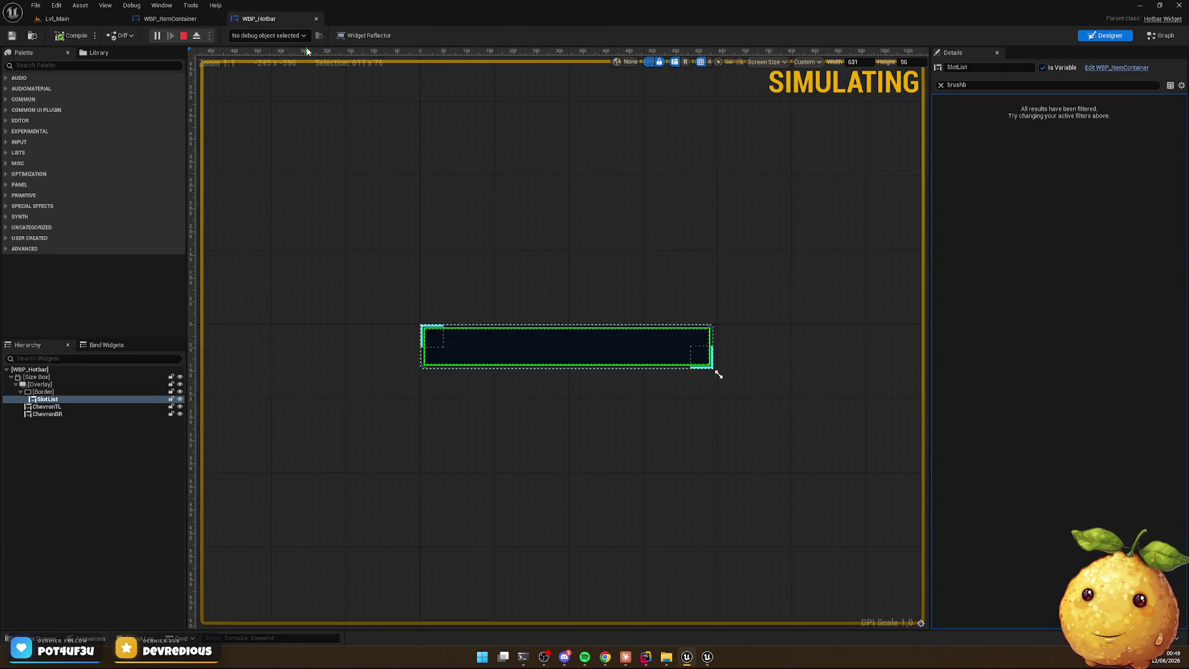
pyautogui.hotkey('ctrl', 'w')
pyautogui.hotkey('ctrl', 'w')
pyautogui.hotkey('ctrl', 'space')
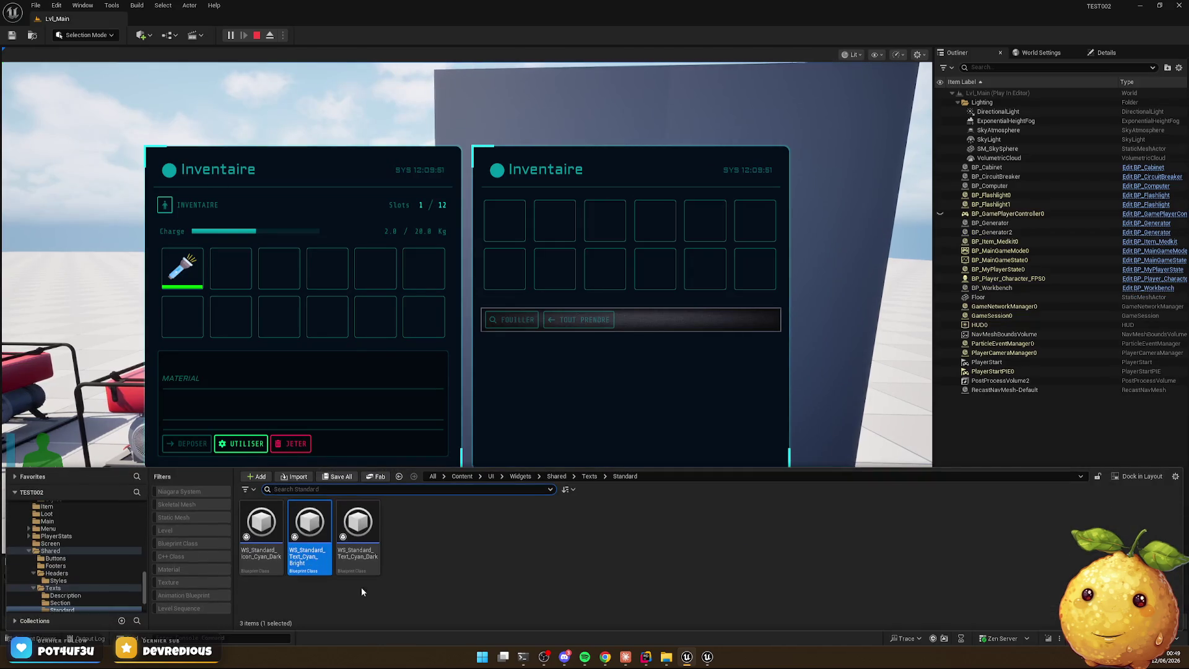
# Browse Widgets > Inventory > Components > Info and open WBP_Inventory_Info_Stats
pyautogui.click(519, 476)
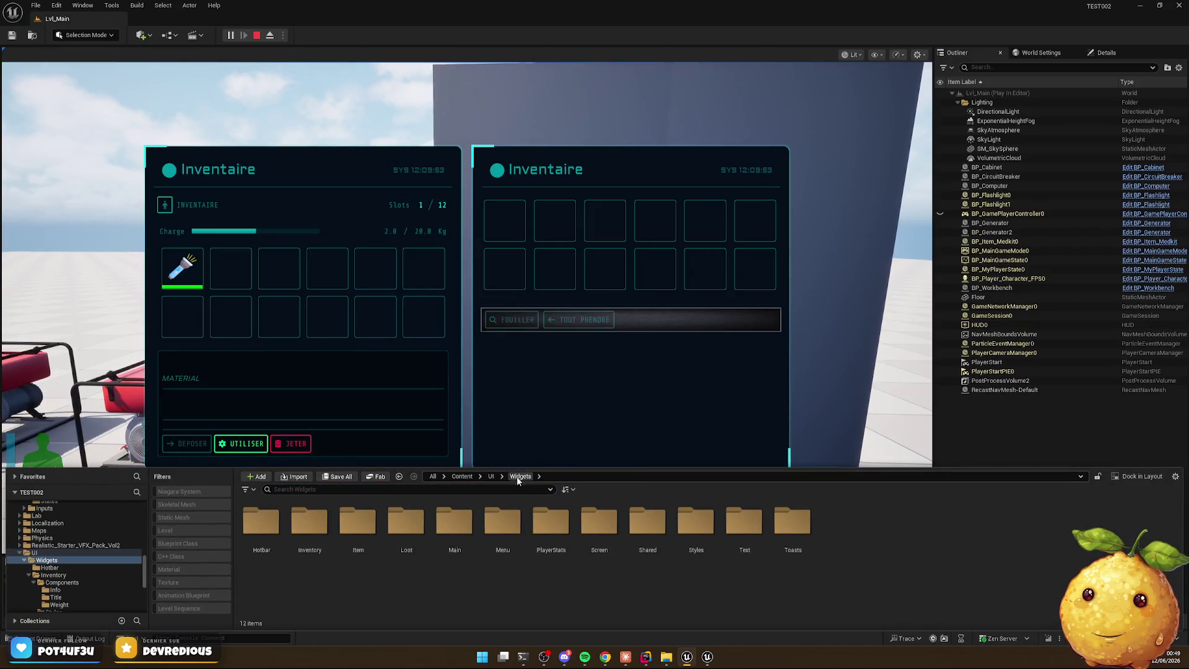
pyautogui.doubleClick(307, 525)
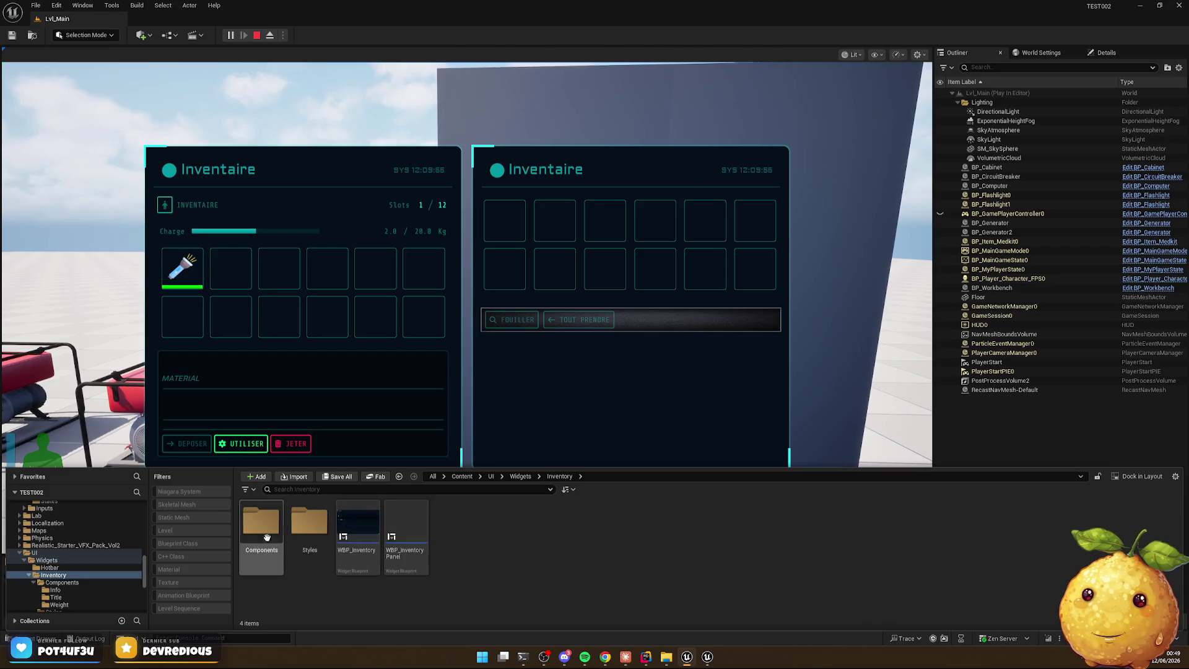
pyautogui.doubleClick(260, 525)
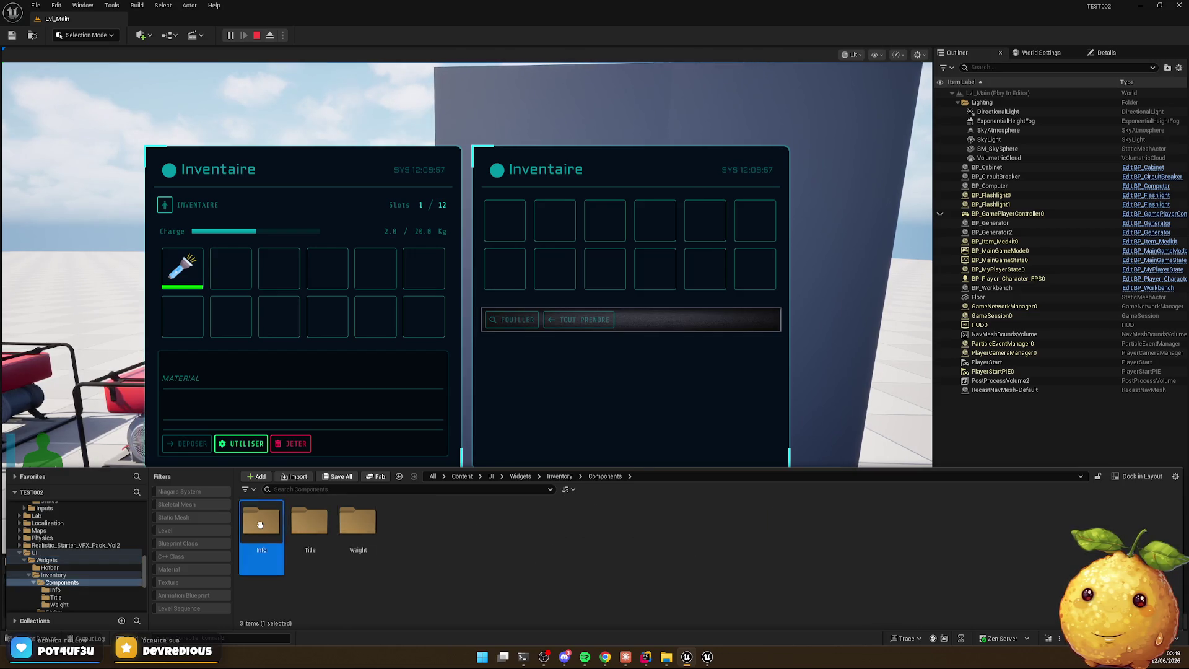
pyautogui.doubleClick(260, 525)
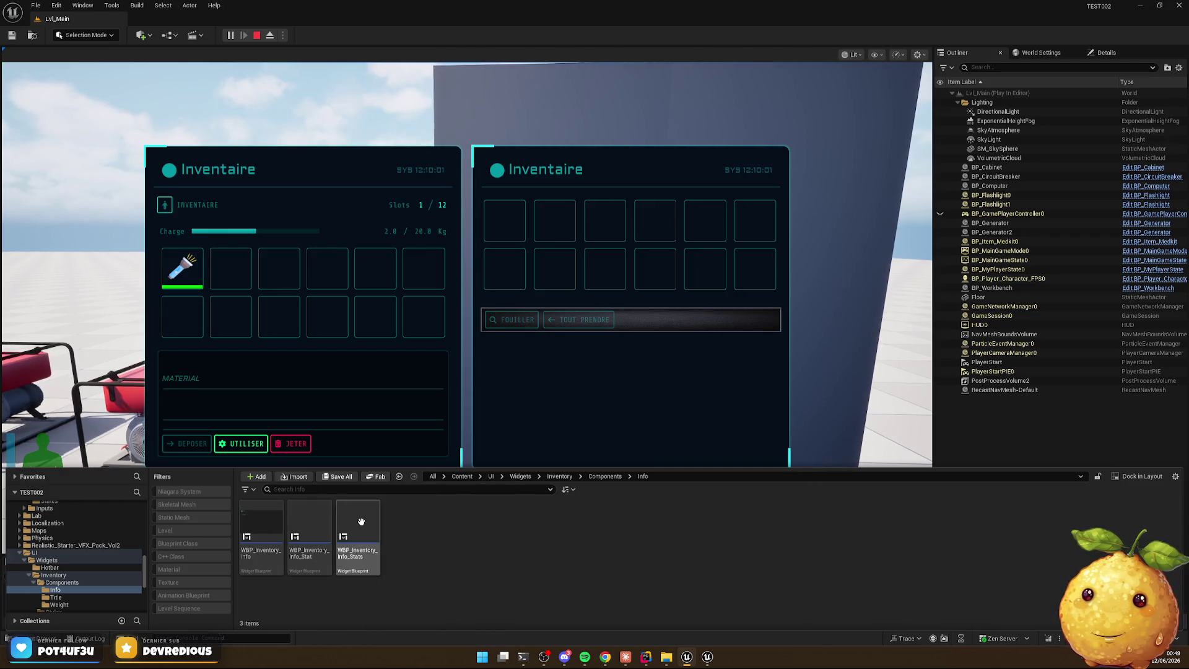
pyautogui.doubleClick(361, 522)
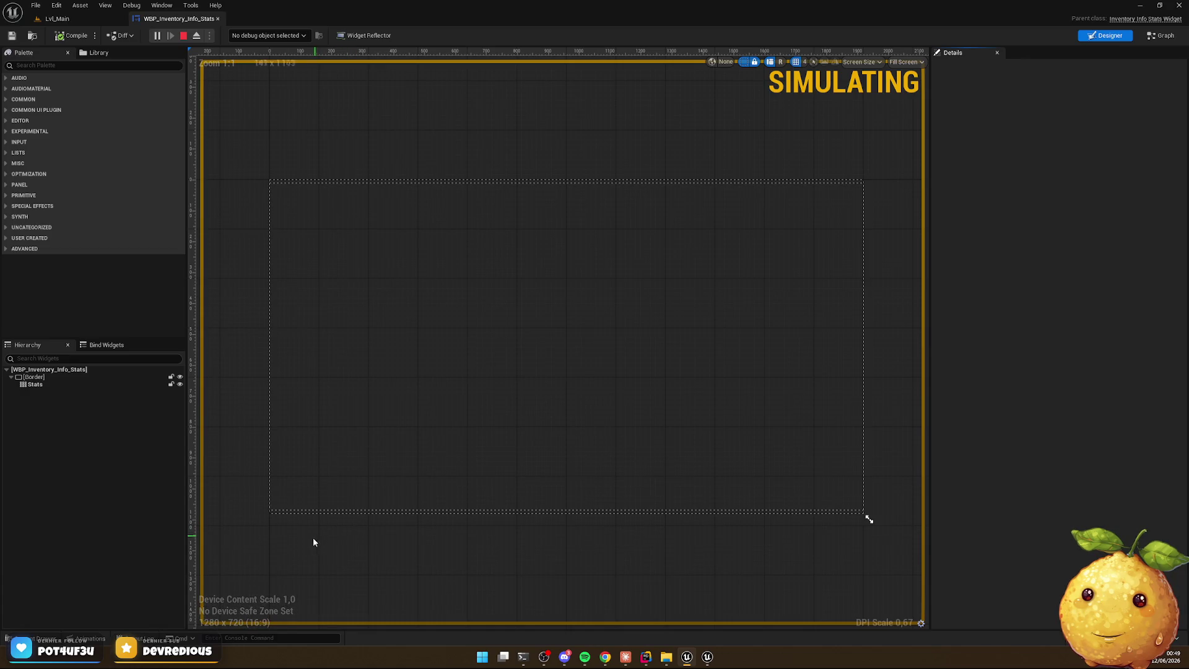
# Open WBP_Inventory_Info from the Content Drawer and select its divider Border
pyautogui.click(40, 638)
pyautogui.doubleClick(260, 526)
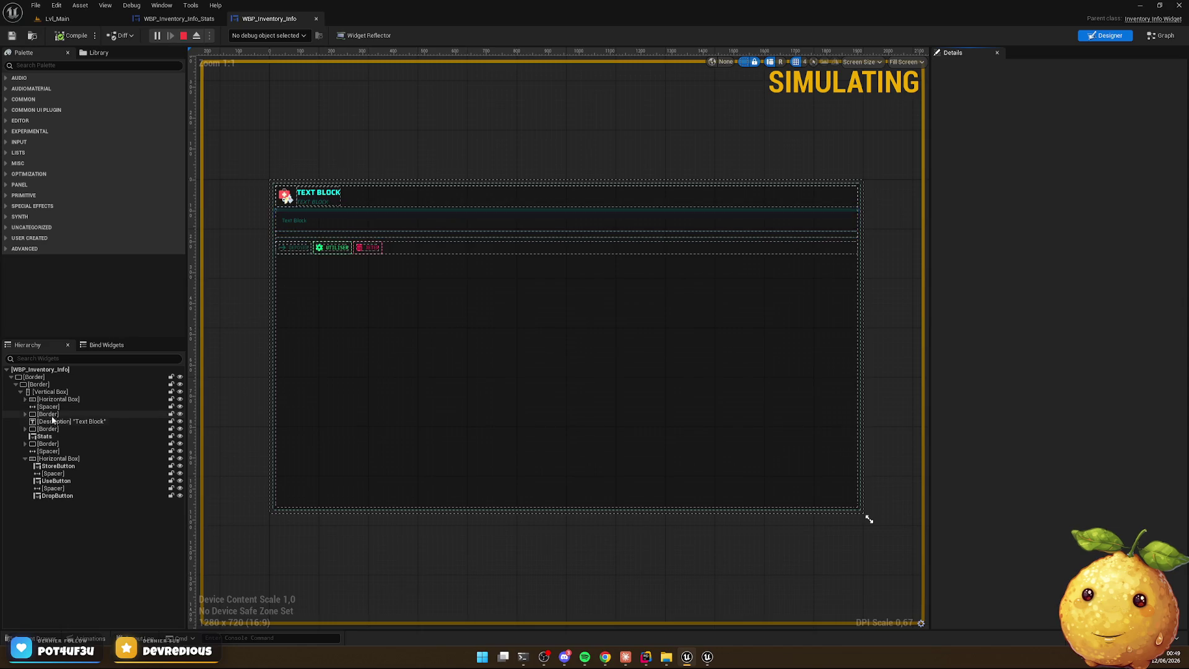
pyautogui.click(49, 443)
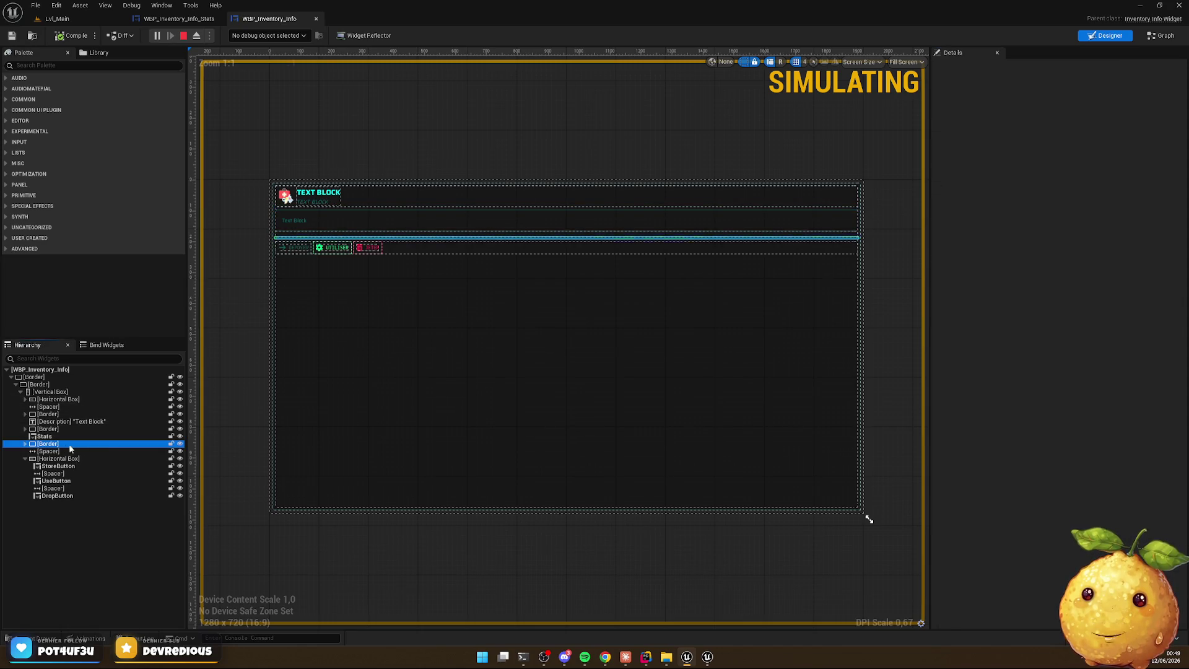
# Browse to the Inventory folder and open the WBP_Inventory widget
pyautogui.click(56, 638)
pyautogui.hotkey('alt', 'Left')
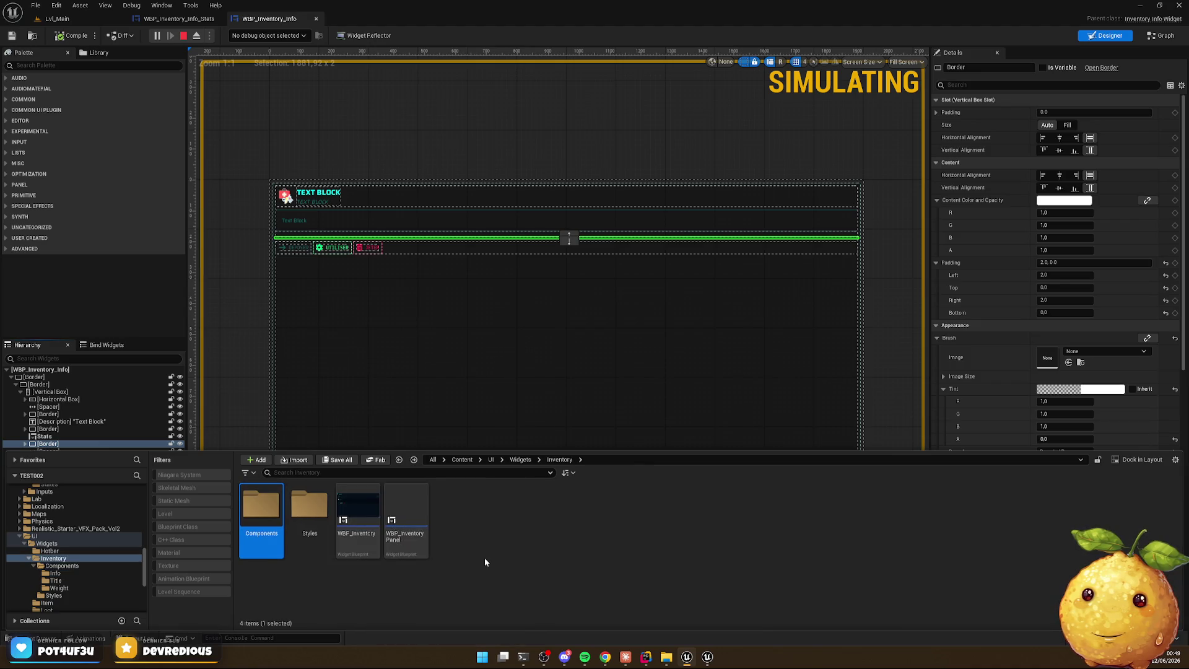
pyautogui.hotkey('alt', 'Left')
pyautogui.hotkey('alt', 'Left')
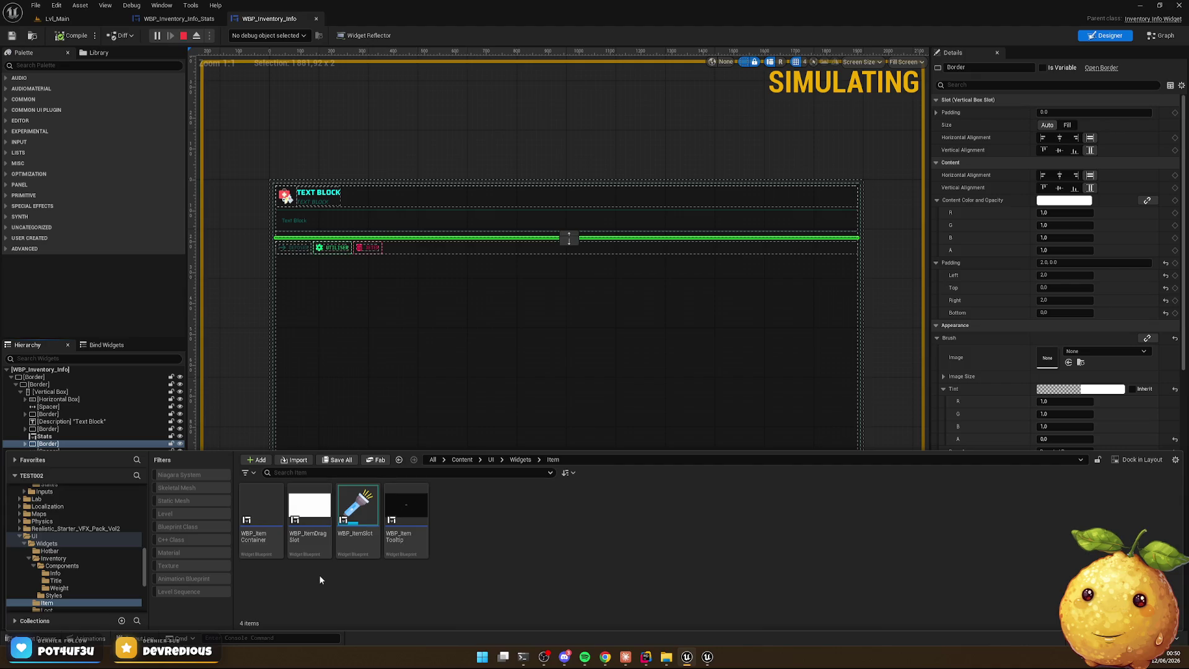
pyautogui.hotkey('alt', 'Left')
pyautogui.doubleClick(310, 505)
pyautogui.click(350, 509)
pyautogui.doubleClick(349, 509)
pyautogui.scroll(5, 266, 221)
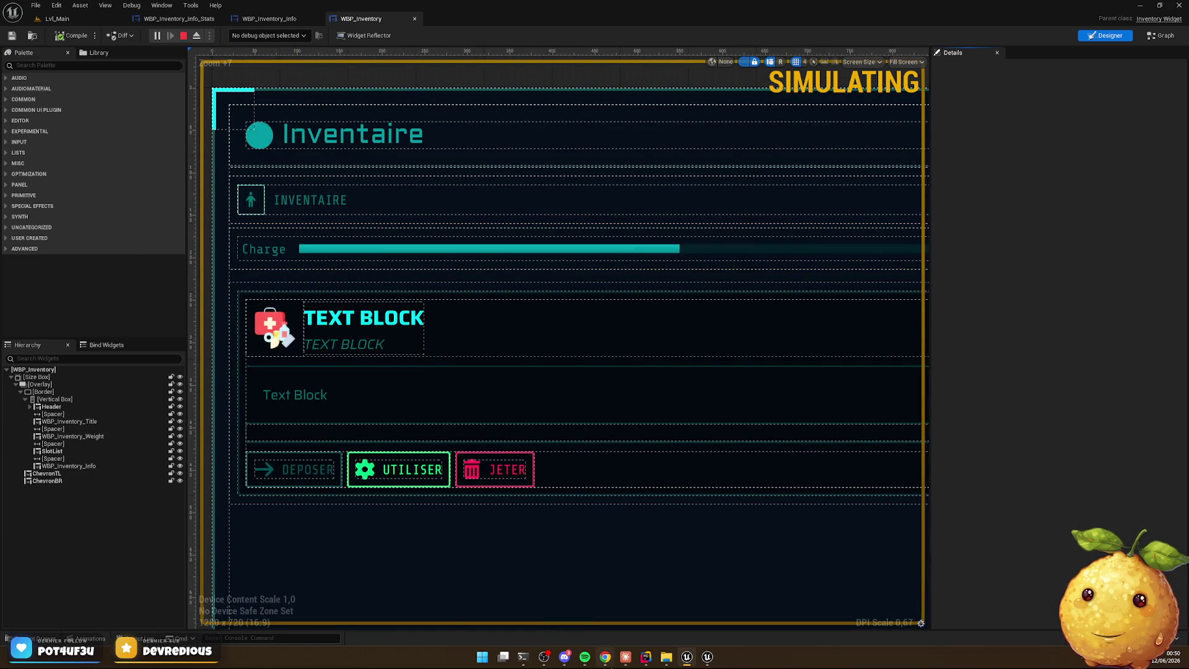
# Paste the divider Border below the Spacer under WBP_Inventory_Title
pyautogui.click(600, 664)
pyautogui.click(600, 665)
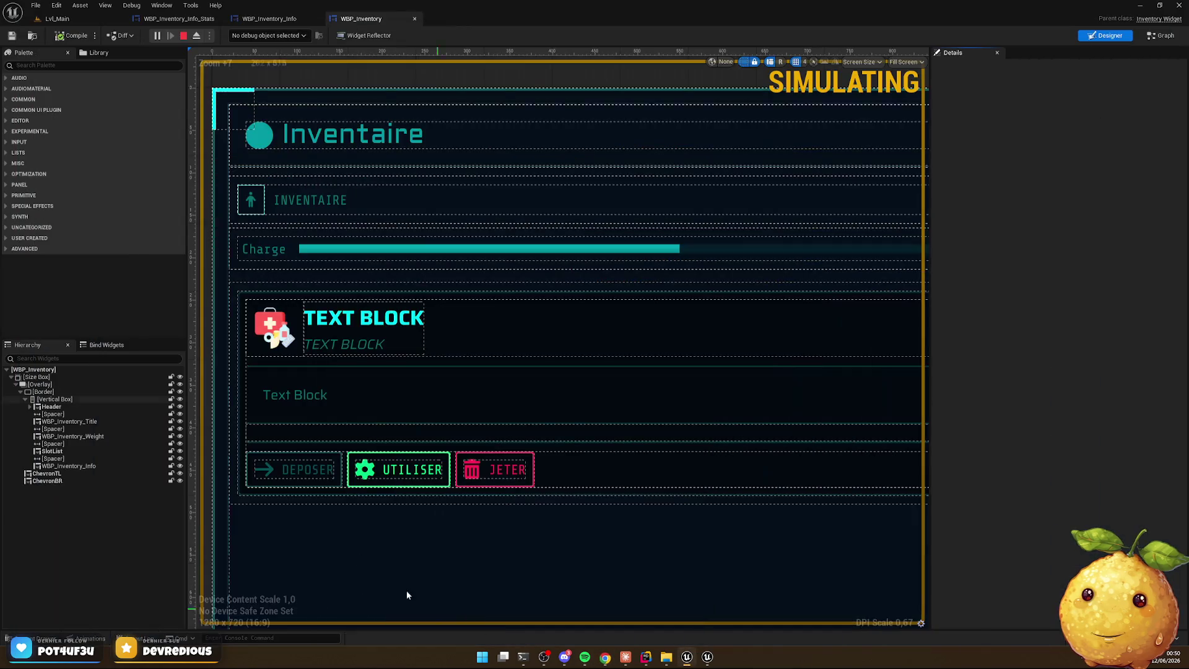
pyautogui.click(75, 430)
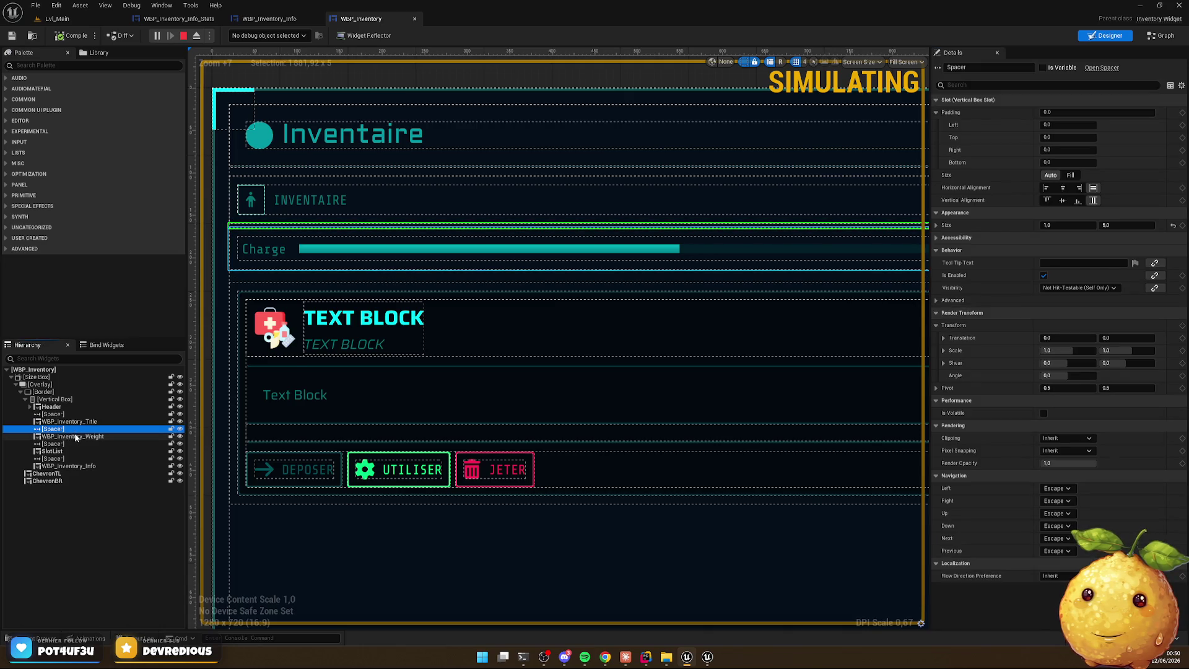
pyautogui.hotkey('ctrl', 'v')
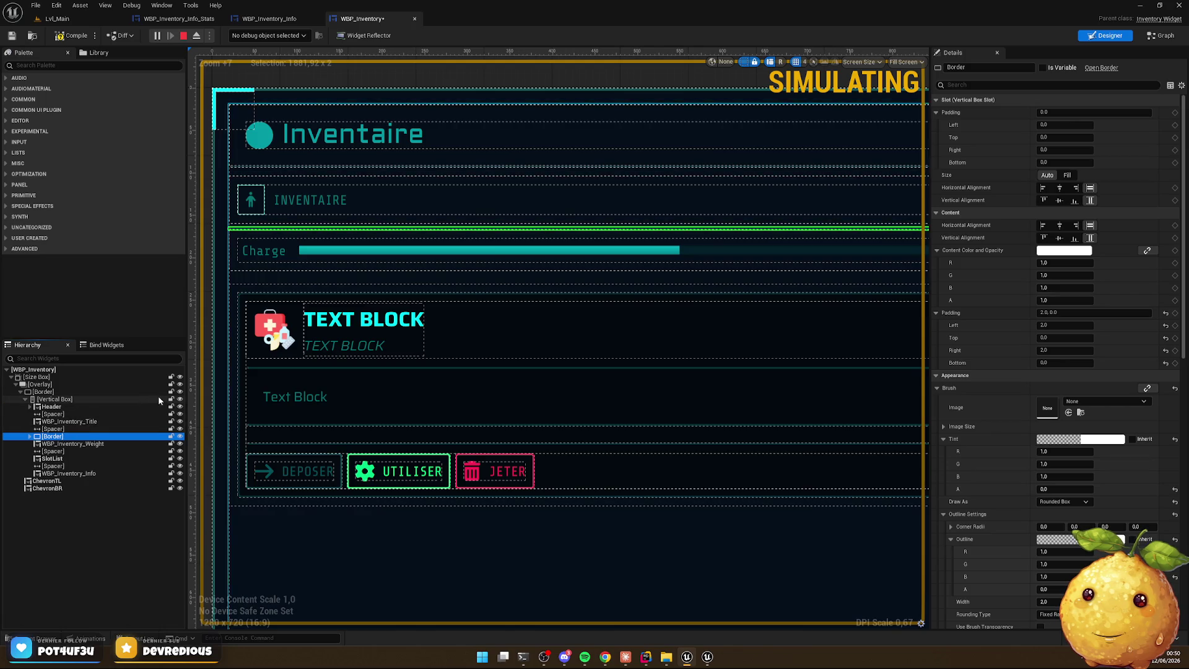
# Add a Spacer above the divider and set its Size Y to 2
pyautogui.click(62, 430)
pyautogui.moveTo(62, 432); pyautogui.dragTo(56, 459)
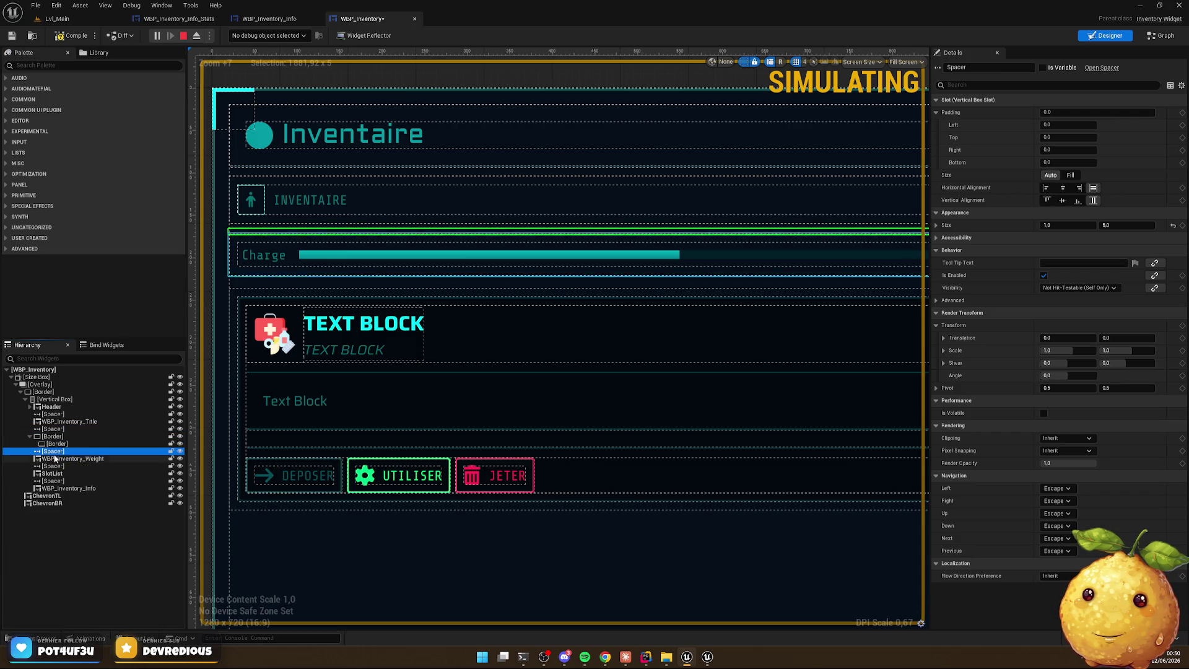
pyautogui.hotkey('ctrl', 'z')
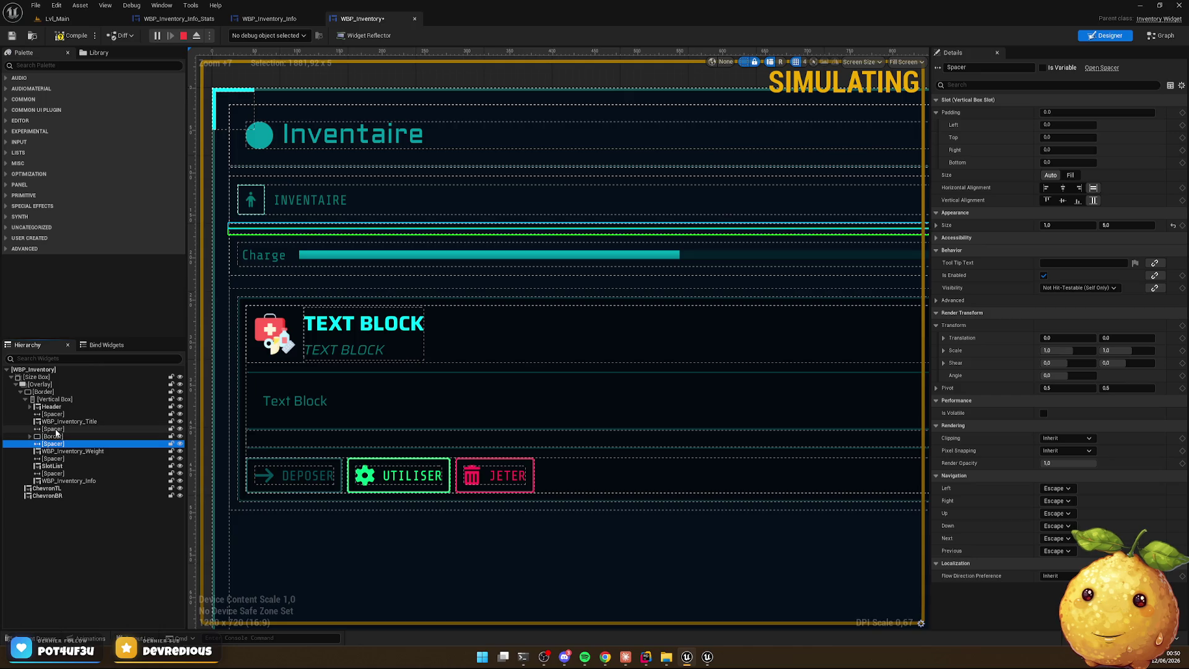
pyautogui.click(1113, 226)
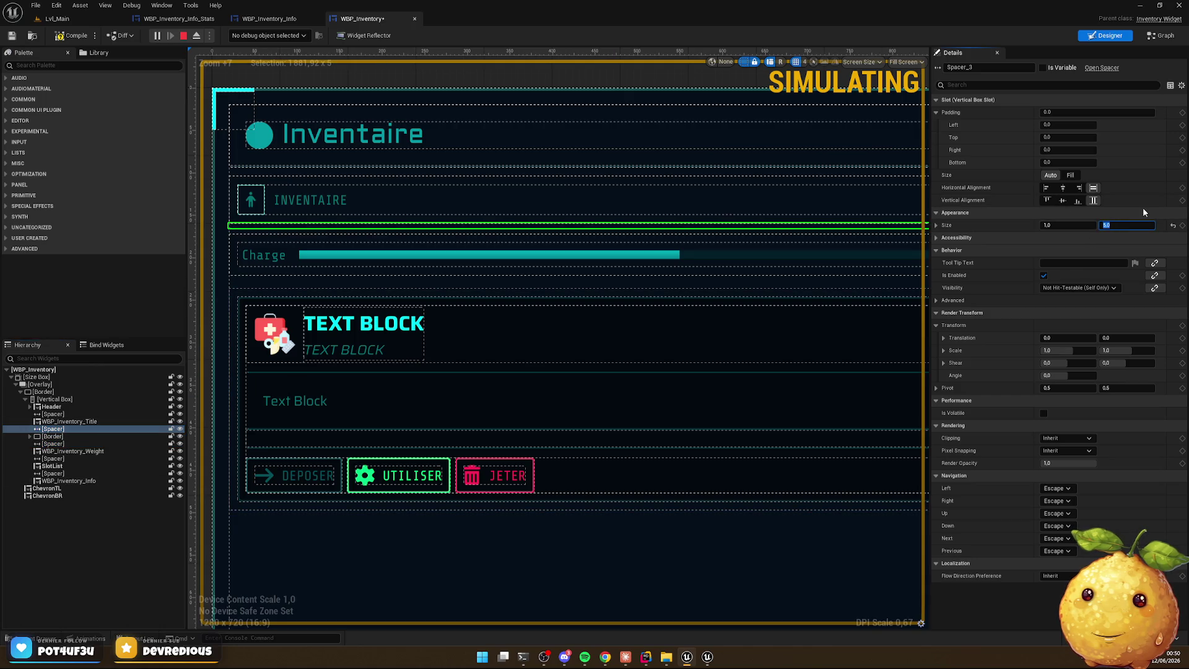
pyautogui.write('2')
pyautogui.press('Return')
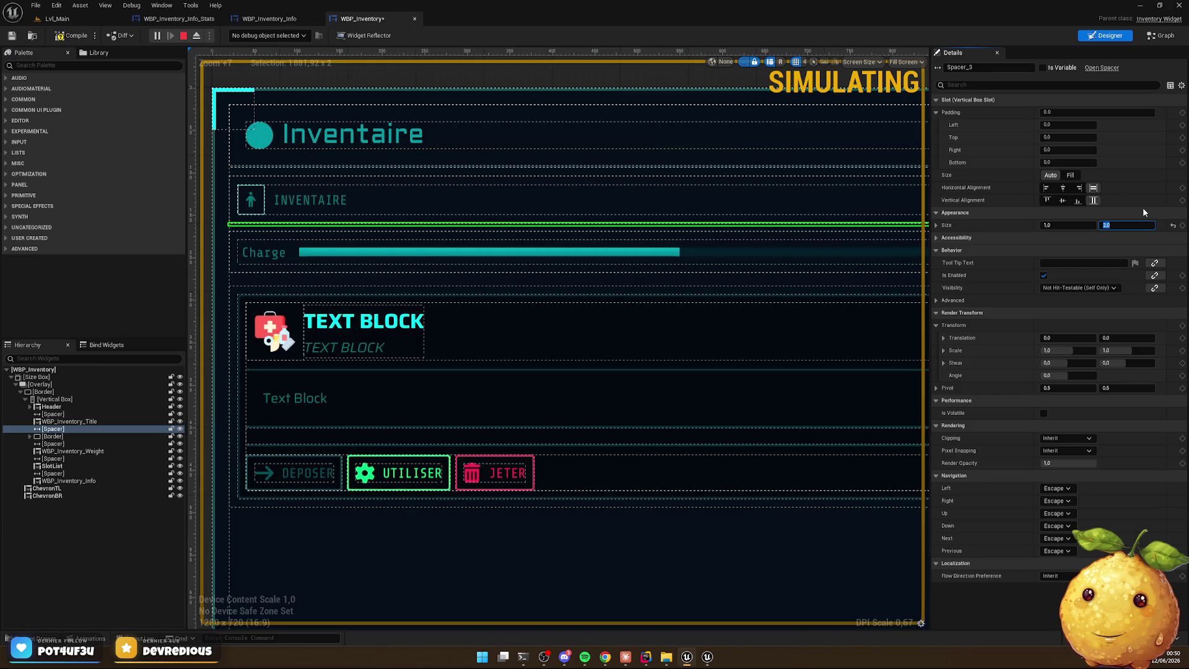
# Set the Spacer below the divider to Size Y 2 and stop the simulation
pyautogui.click(69, 444)
pyautogui.click(1128, 226)
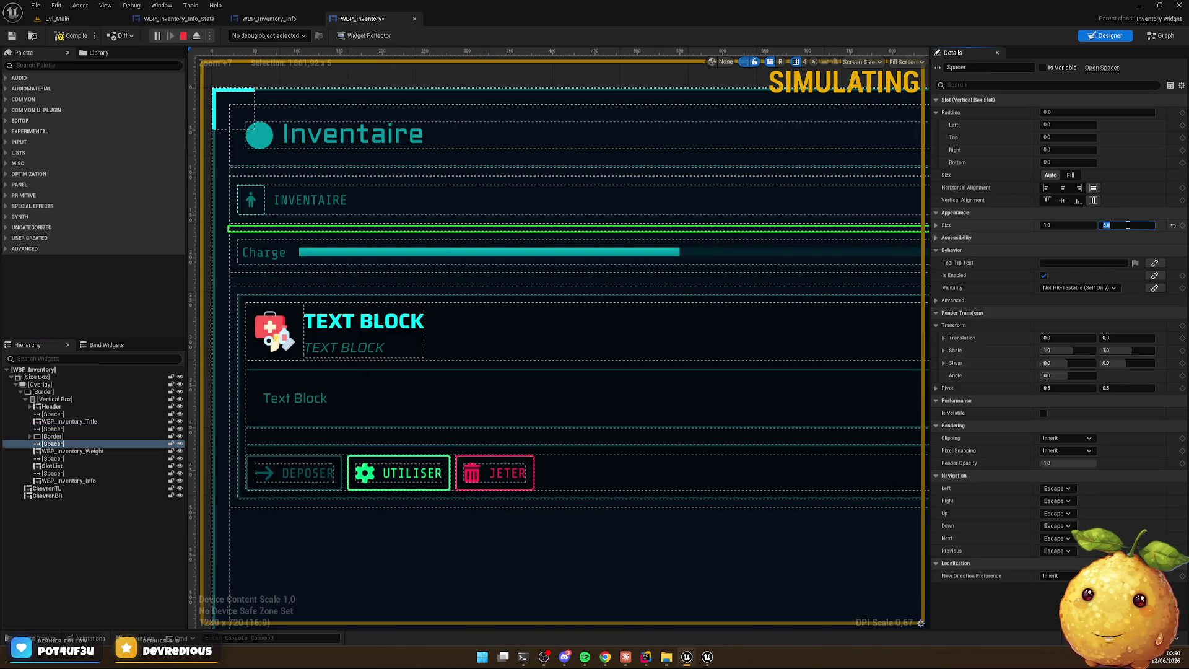
pyautogui.write('2')
pyautogui.press('Return')
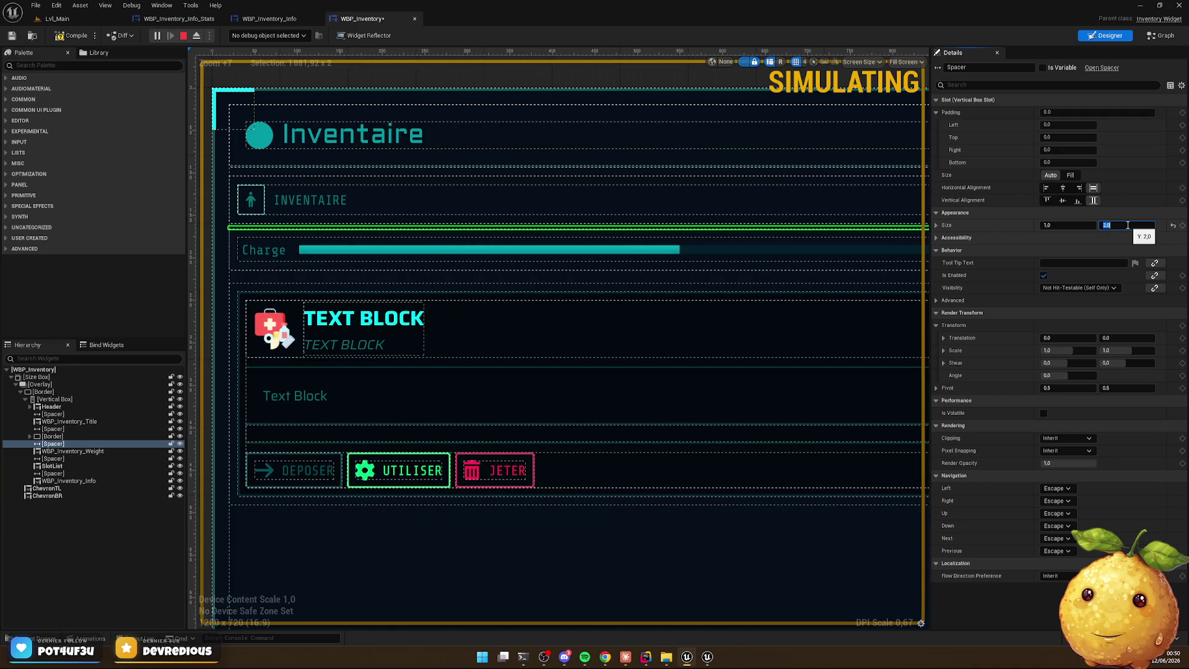
pyautogui.click(183, 35)
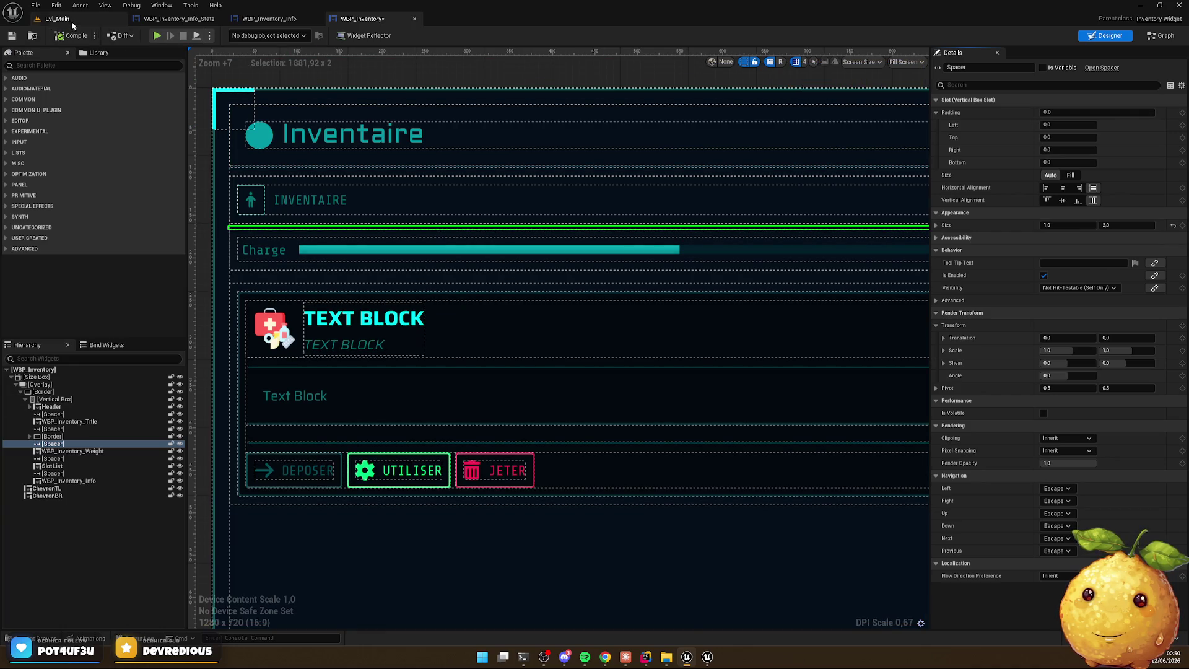
# Play Lvl_Main and check the in-game inventory panel with the new divider
pyautogui.click(57, 18)
pyautogui.click(228, 36)
pyautogui.press('i')
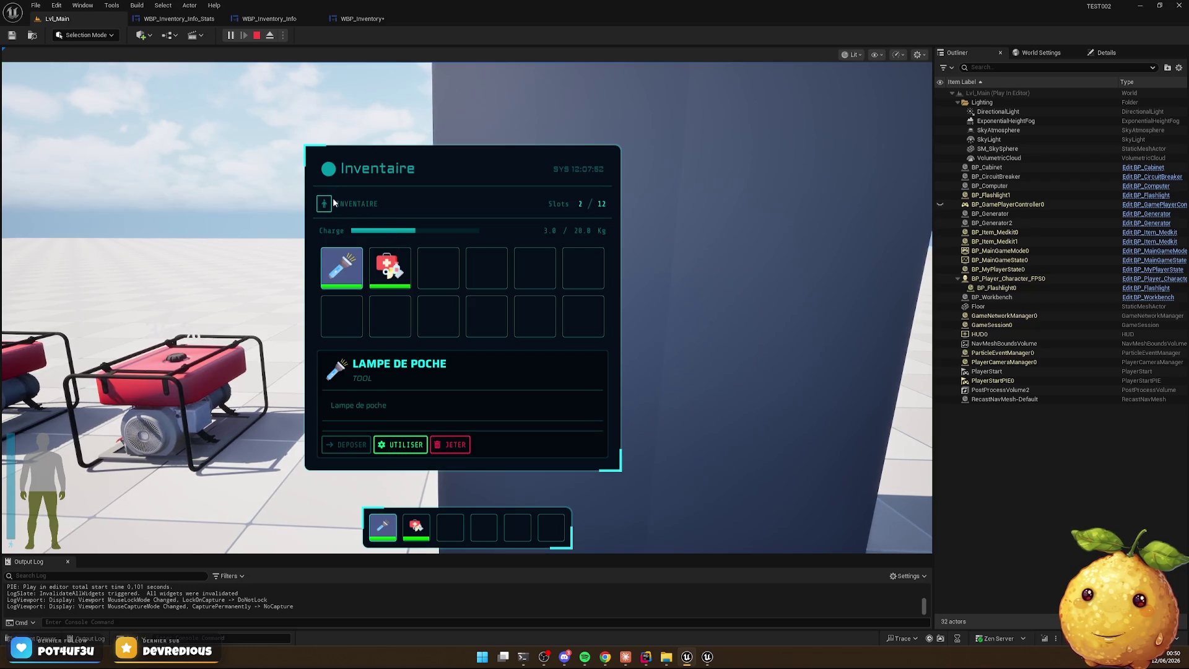
pyautogui.press('Tab')
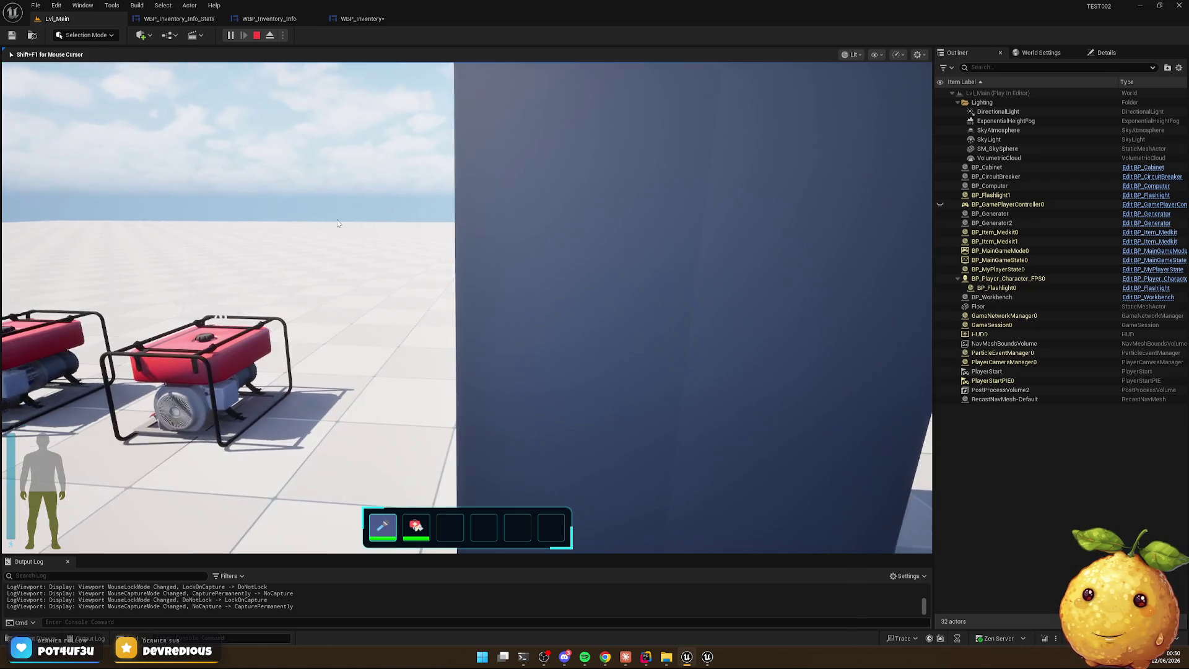
# Compare against the Chrome mockup, then return to the WBP_Inventory designer
pyautogui.hotkey('alt', 'Tab')
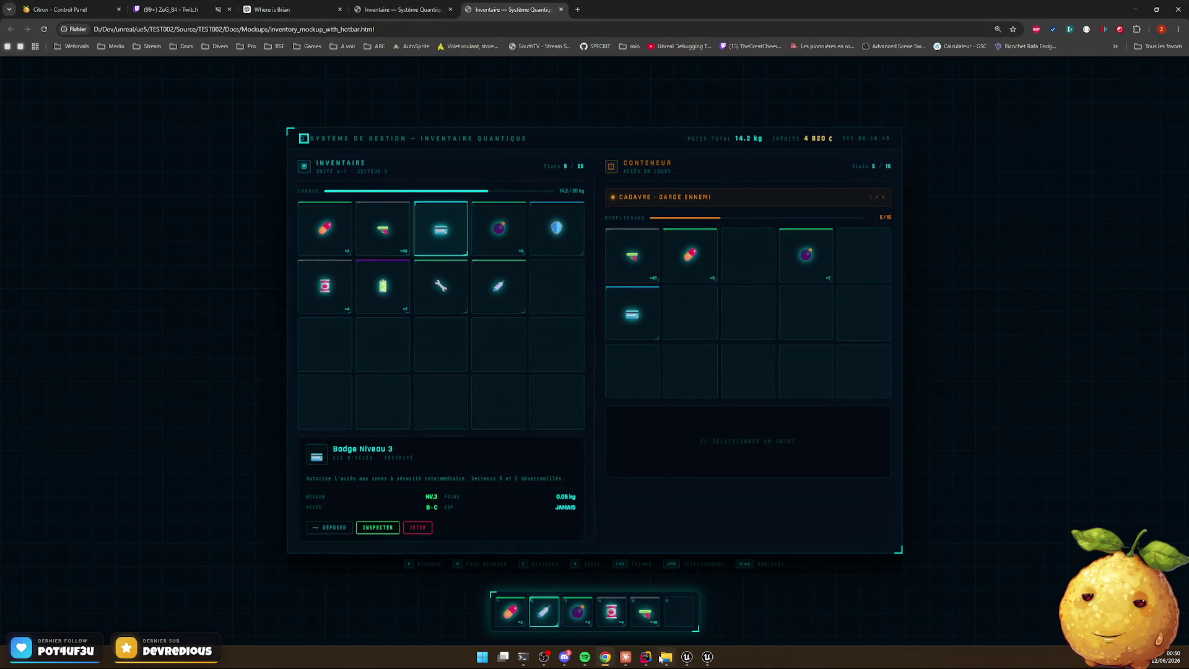
pyautogui.click(687, 659)
pyautogui.click(359, 19)
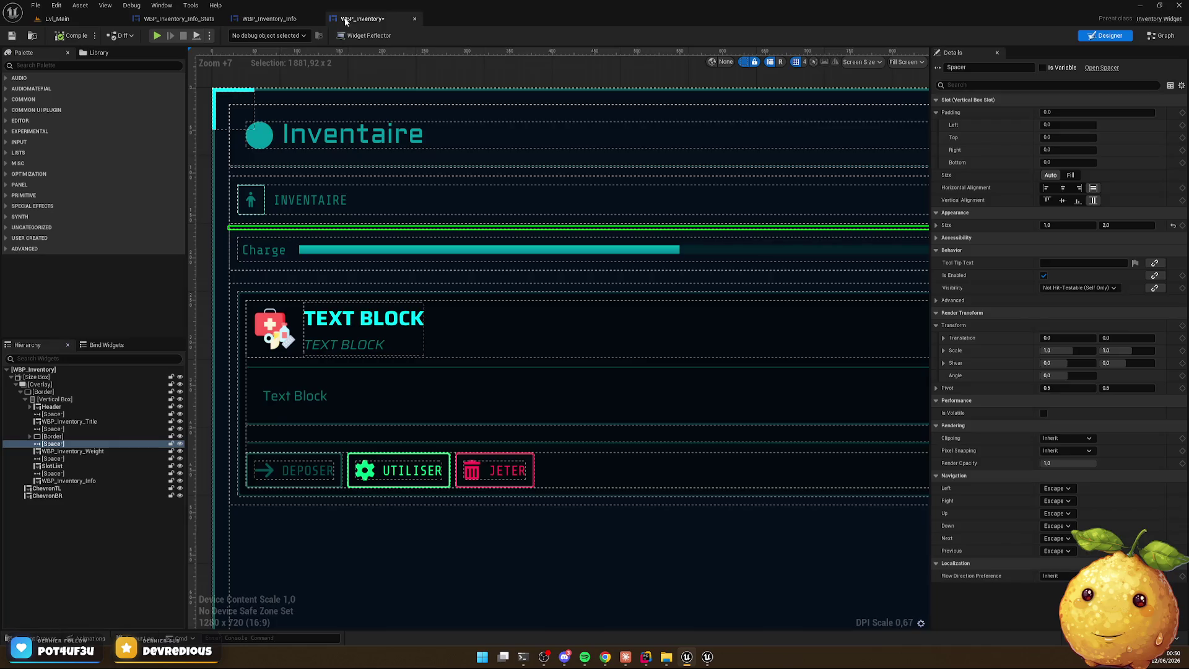
# Shrink the Spacer above WBP_Inventory_Title from 10 to Size Y 2, then return to Lvl_Main
pyautogui.click(255, 226)
pyautogui.click(259, 174)
pyautogui.click(1107, 225)
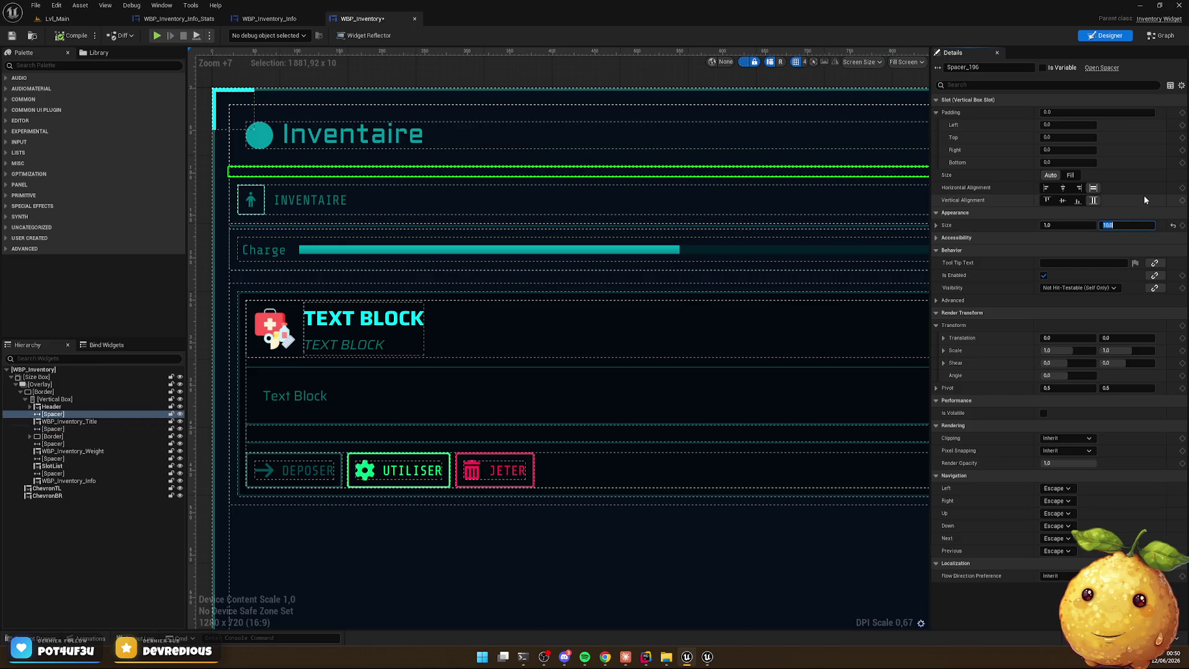
pyautogui.press('Return')
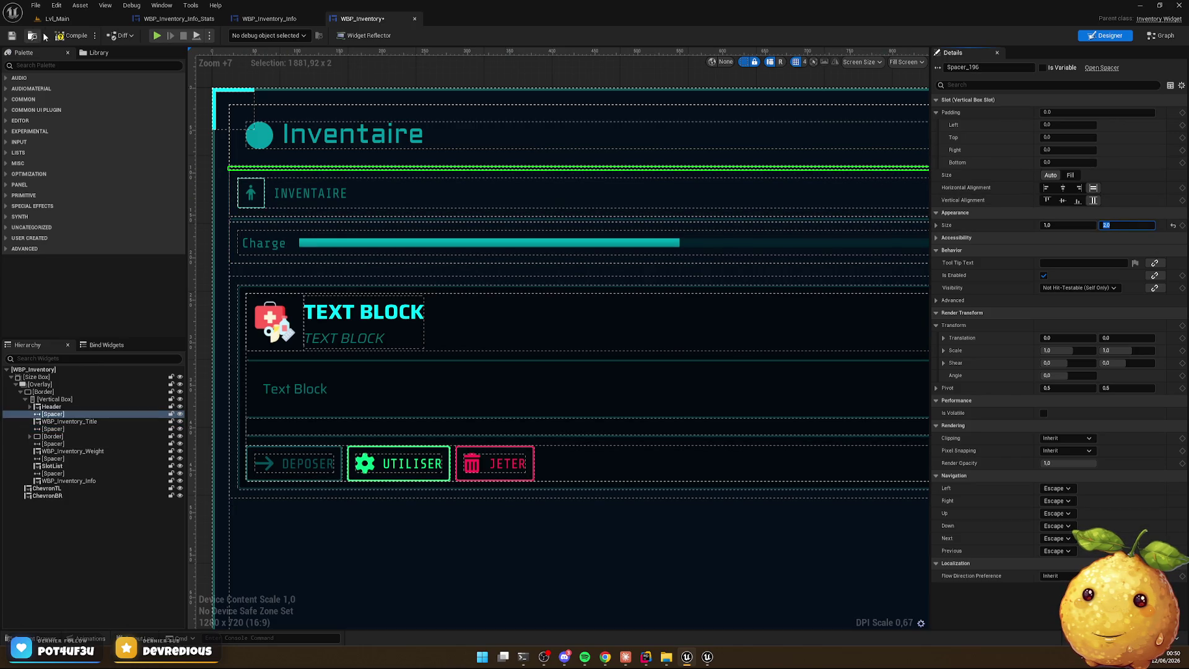
pyautogui.click(156, 35)
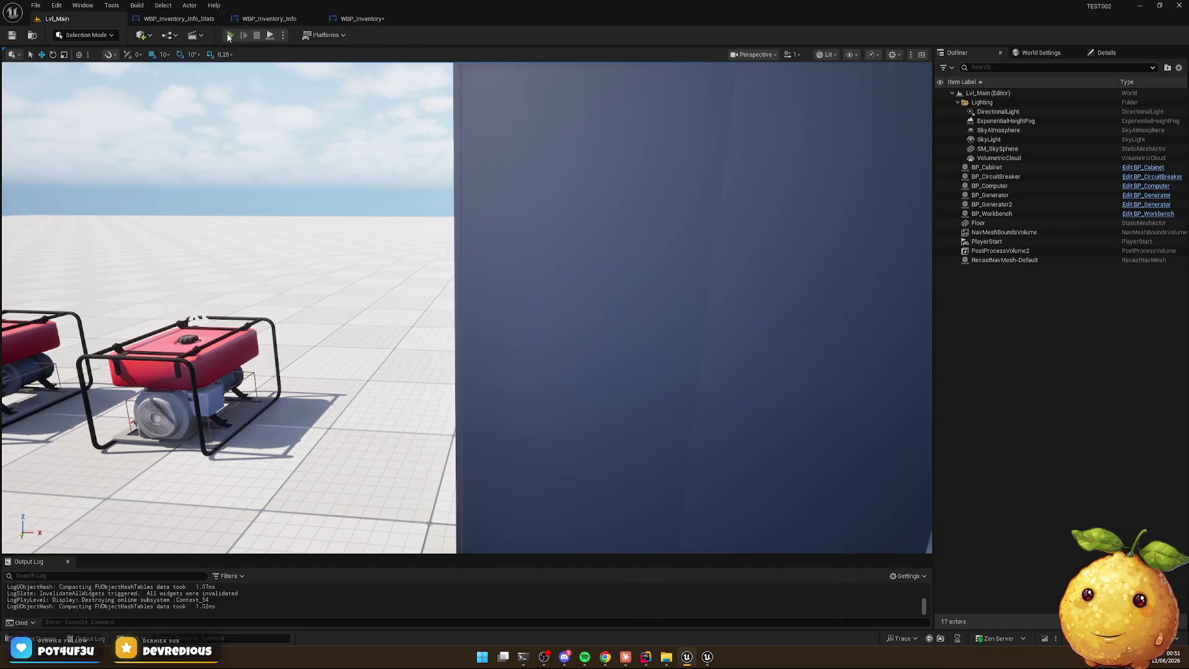
# Play the level and view the flashlight and medkit details in the tightened inventory
pyautogui.click(229, 35)
pyautogui.press('i')
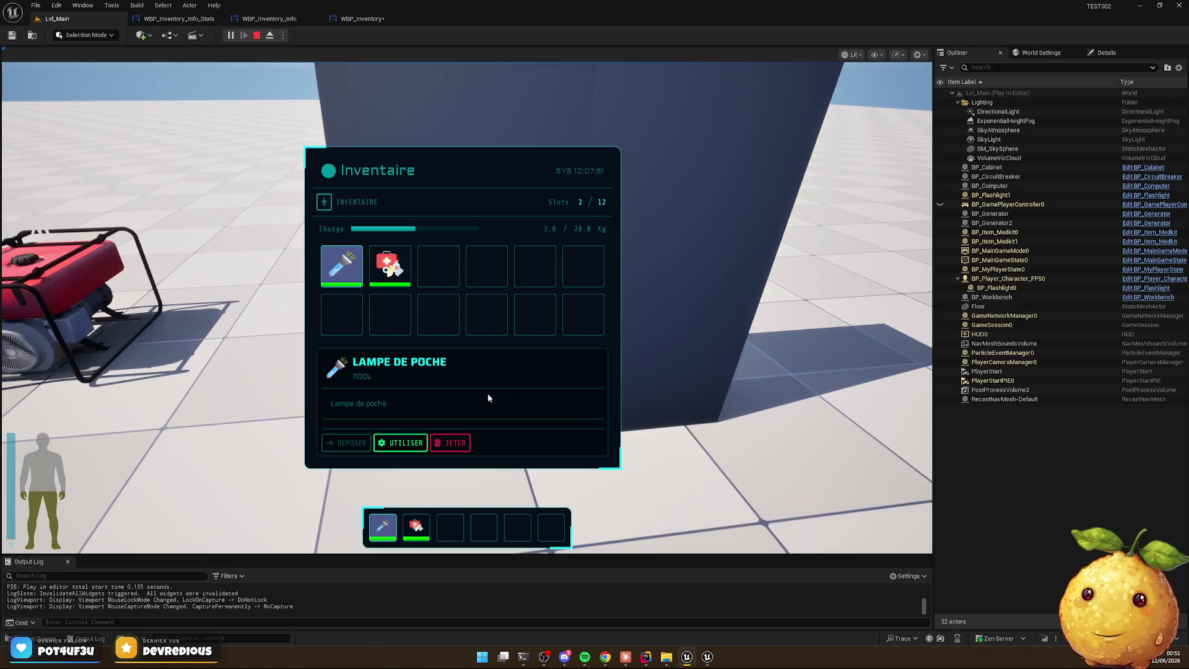
pyautogui.press('Right')
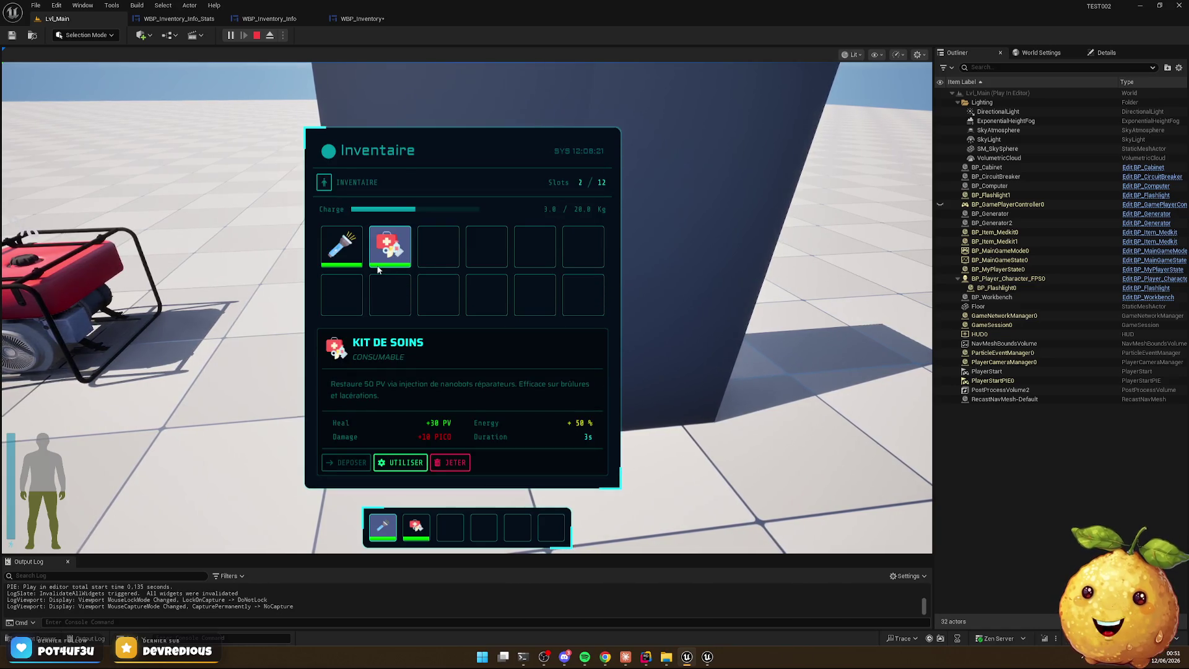
pyautogui.click(341, 256)
pyautogui.click(391, 277)
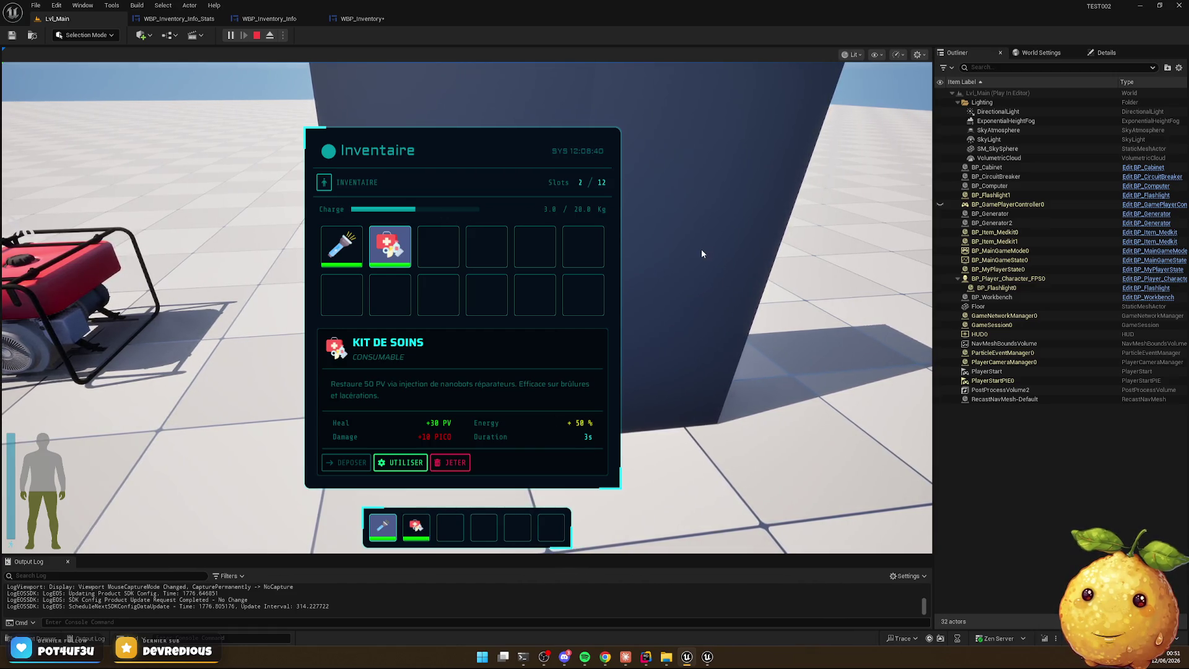
pyautogui.press('Tab')
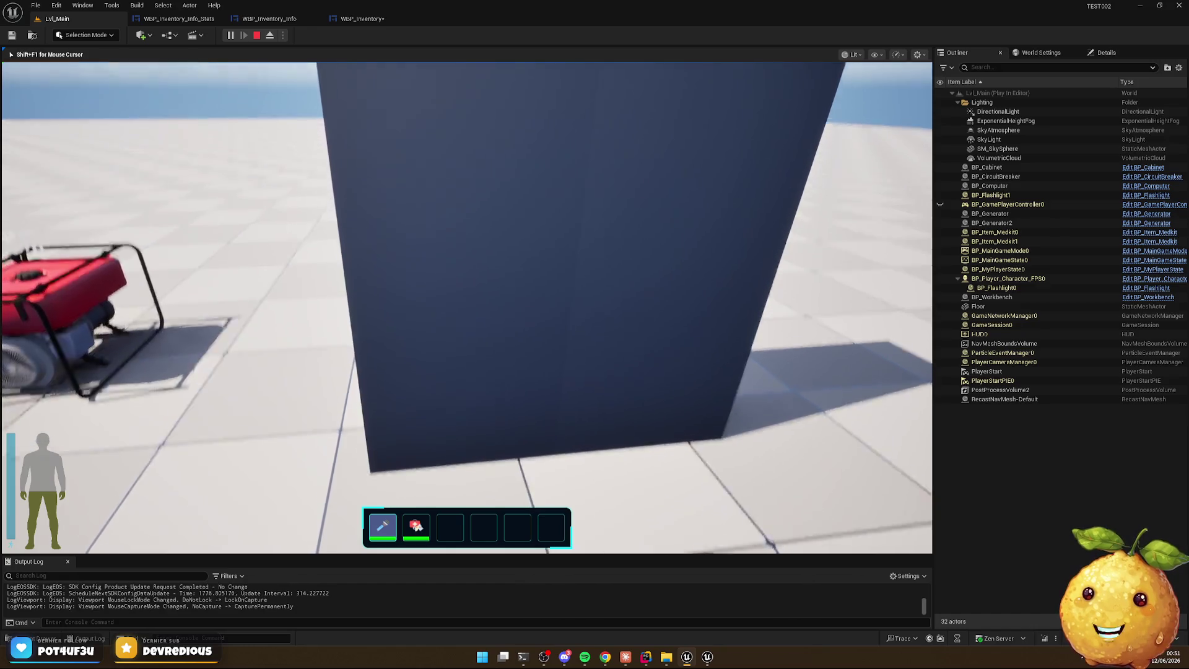
# Open the cabinet and move items so the medkit sits in its first slot, flashlight kept (1/12)
pyautogui.press('e')
pyautogui.moveTo(243, 248); pyautogui.dragTo(495, 214)
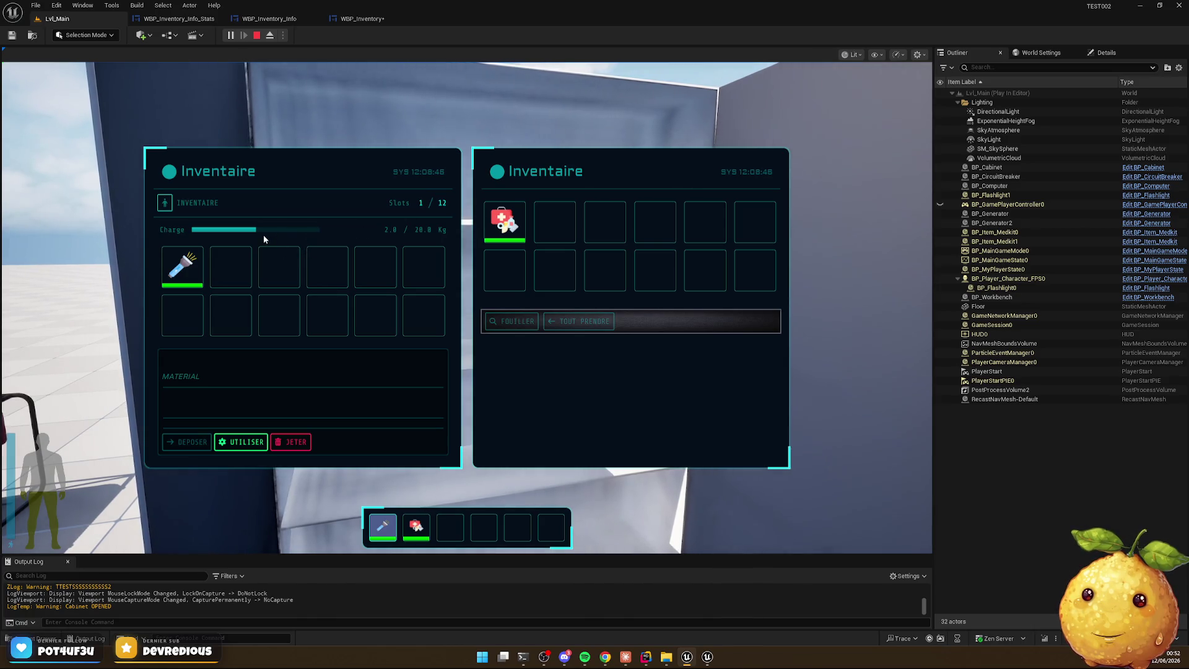
pyautogui.moveTo(185, 266)
pyautogui.mouseDown()
pyautogui.moveTo(556, 230)
pyautogui.moveTo(182, 266)
pyautogui.mouseUp()
pyautogui.moveTo(555, 221)
pyautogui.mouseDown()
pyautogui.moveTo(471, 255)
pyautogui.moveTo(245, 280)
pyautogui.mouseUp()
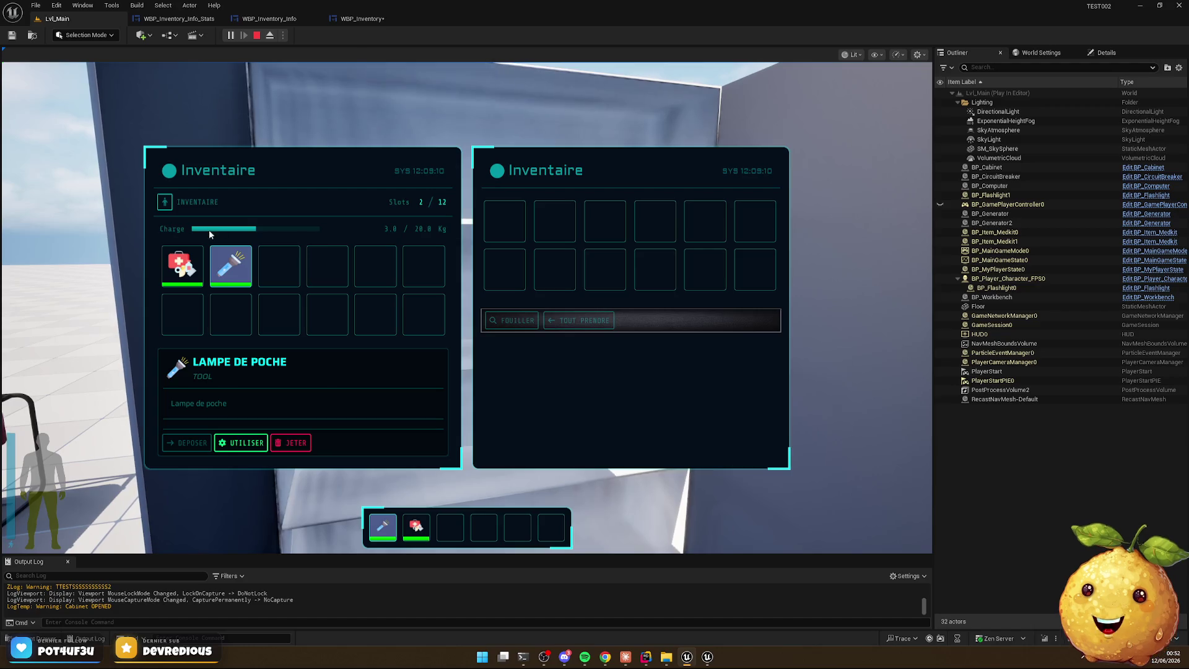
pyautogui.click(198, 279)
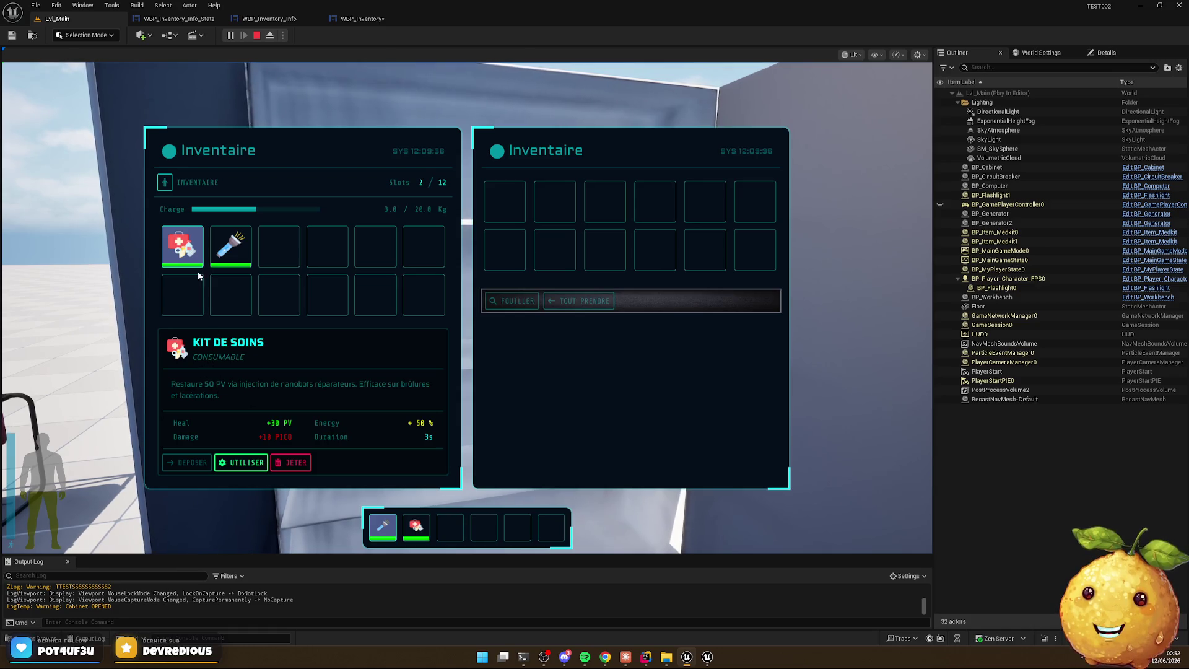
pyautogui.moveTo(203, 252)
pyautogui.mouseDown()
pyautogui.moveTo(481, 229)
pyautogui.moveTo(495, 247)
pyautogui.mouseUp()
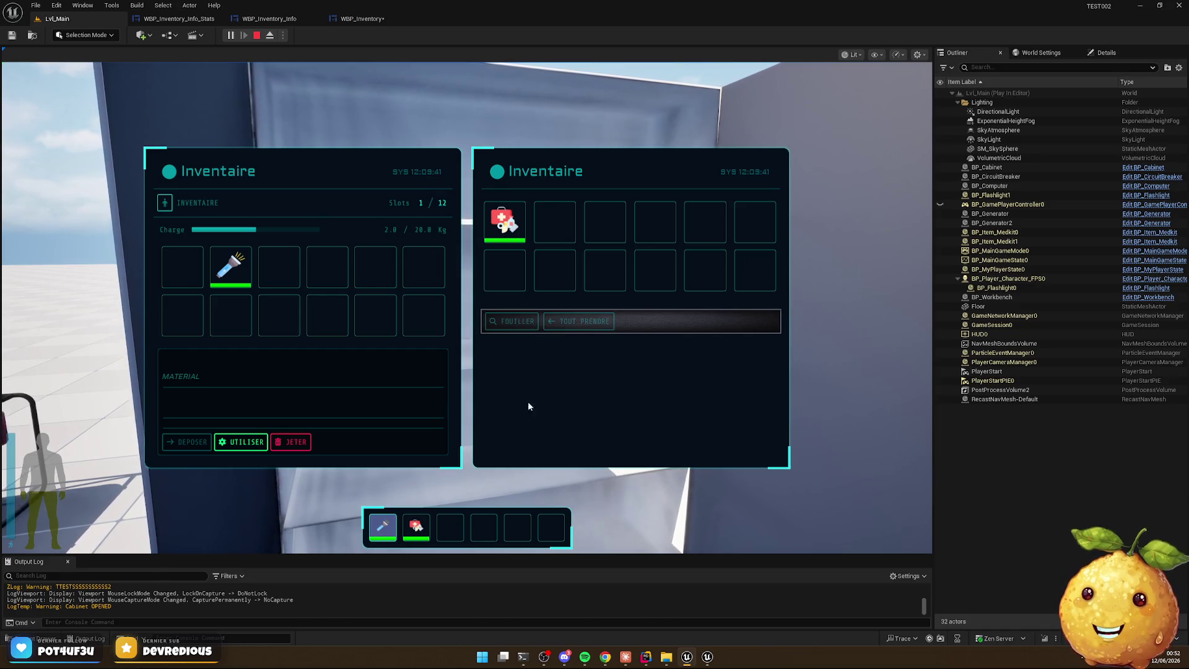
pyautogui.click(230, 267)
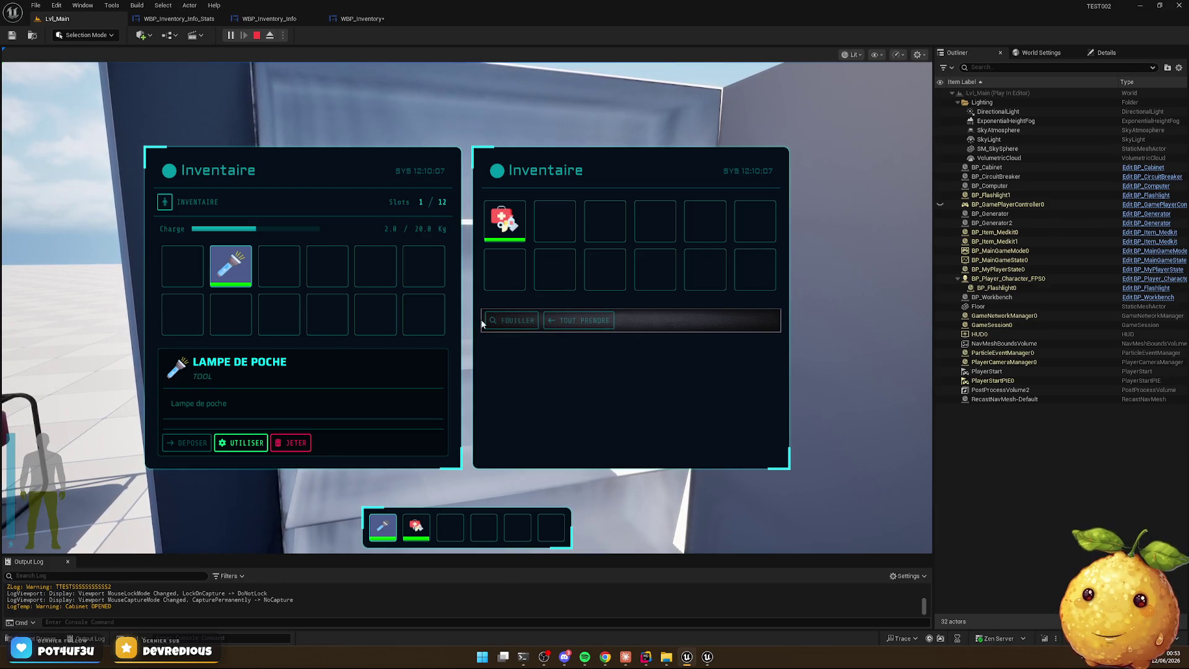
# Run FOUILLER twice on the cabinet, close and reopen it, then stop the play session
pyautogui.click(514, 321)
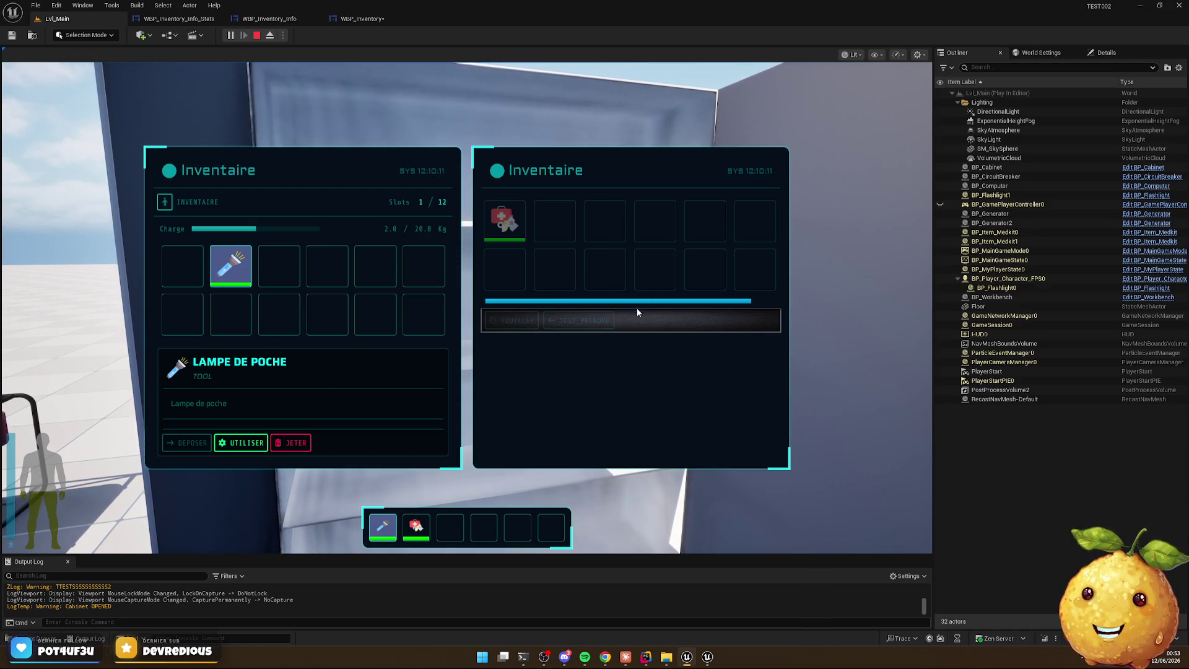
pyautogui.click(514, 319)
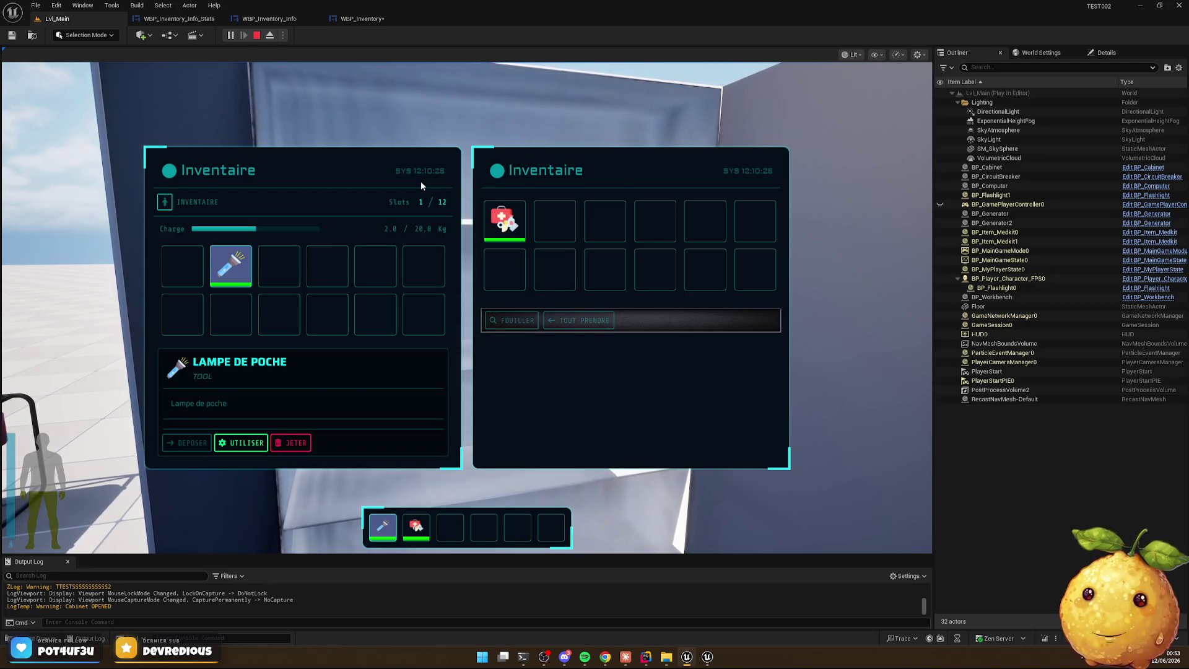
pyautogui.press('Tab')
pyautogui.press('e')
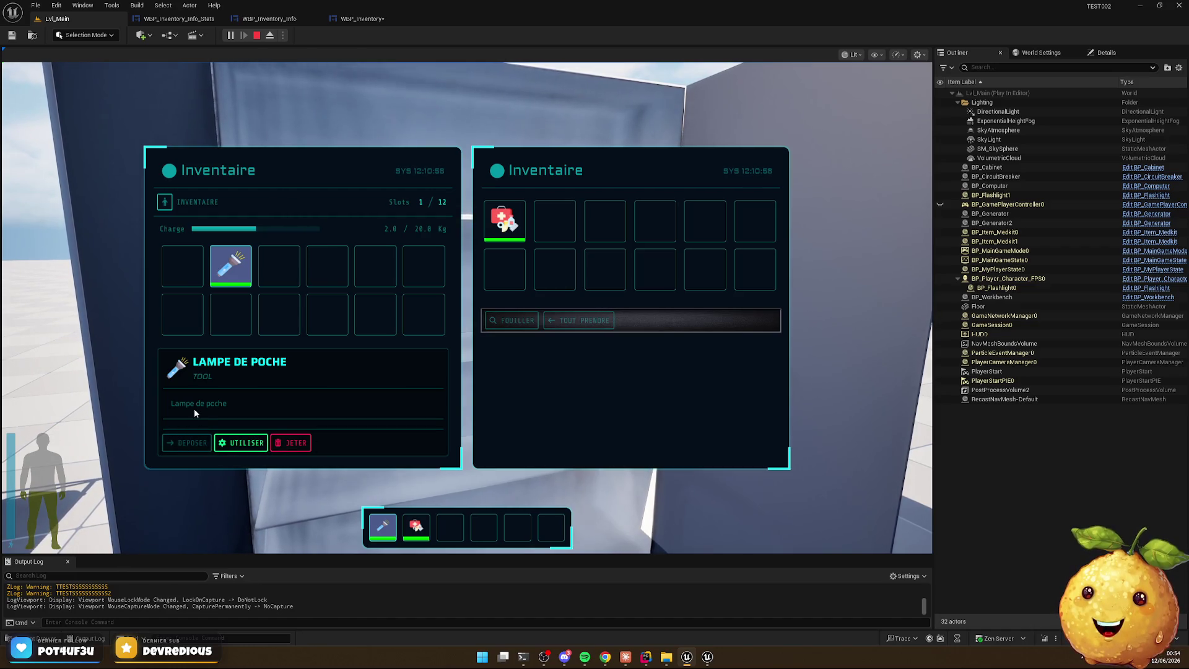
pyautogui.press('Escape')
pyautogui.press('Escape')
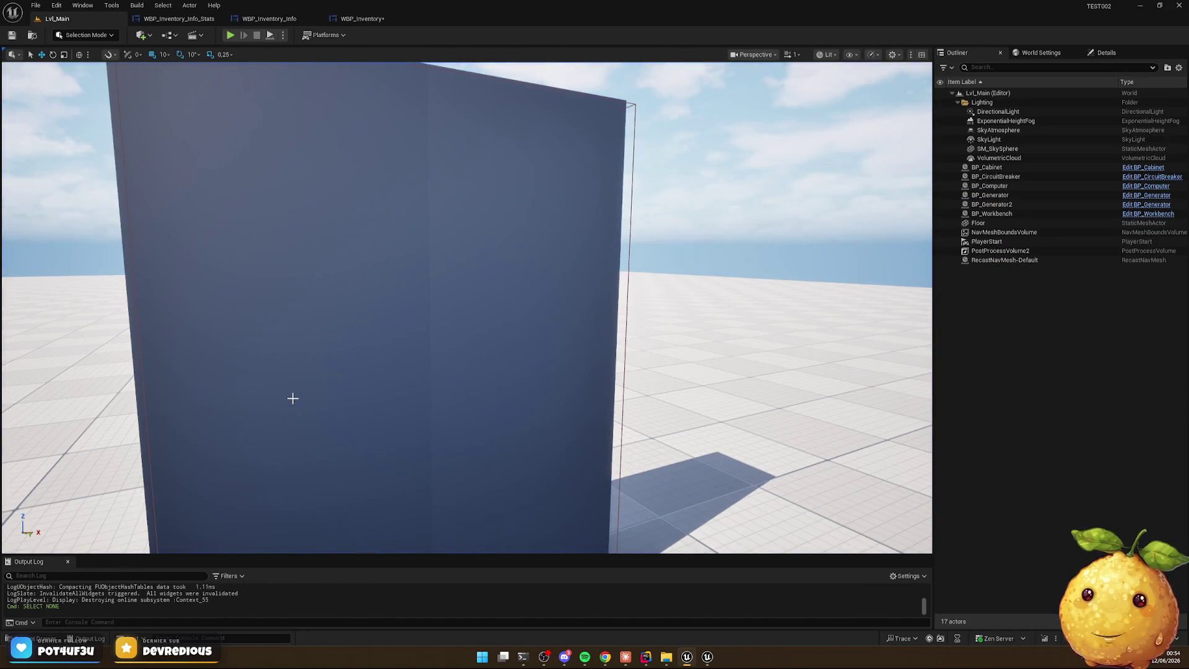
# Pull the camera back to center the wall panel, then show inventory_mockup_with_hotbar.html in Chrome
pyautogui.moveTo(565, 434); pyautogui.dragTo(576, 504)
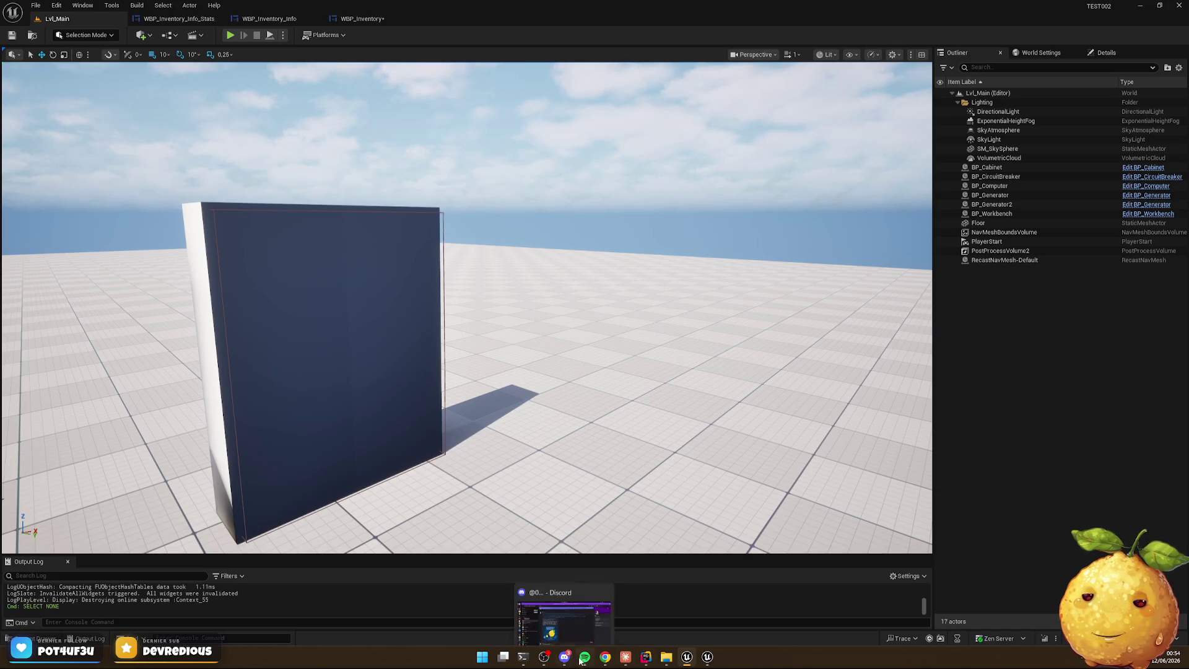
pyautogui.click(601, 664)
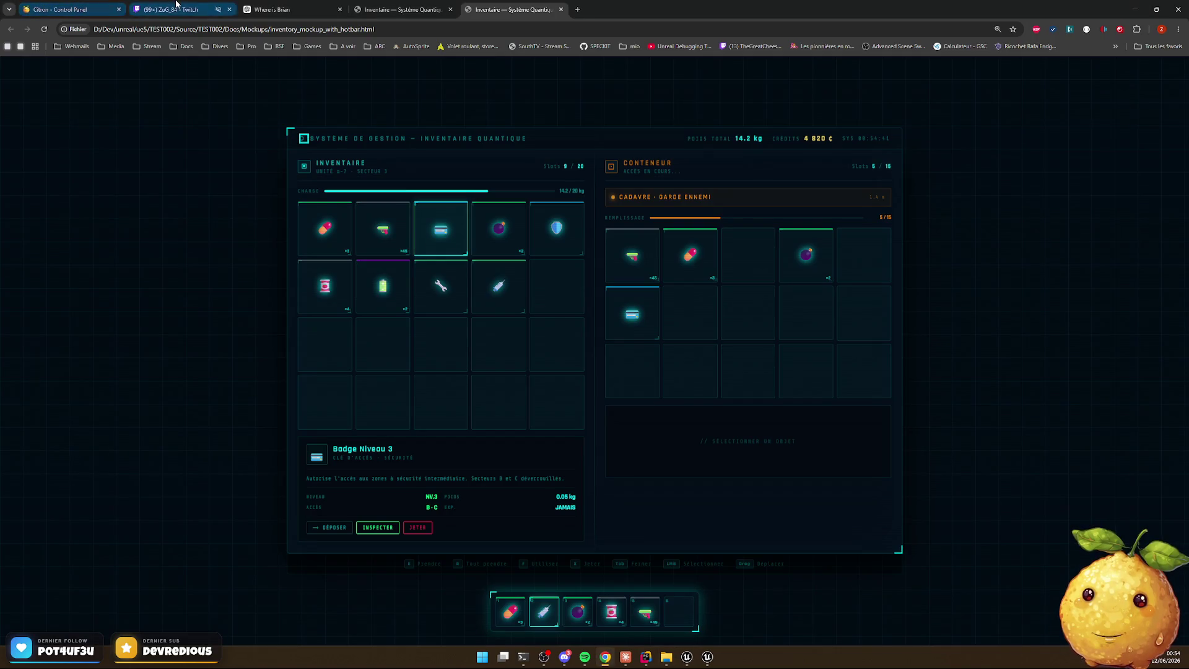
# Check the Twitch tab and expand its followed channels, then return to the Unreal editor
pyautogui.click(168, 10)
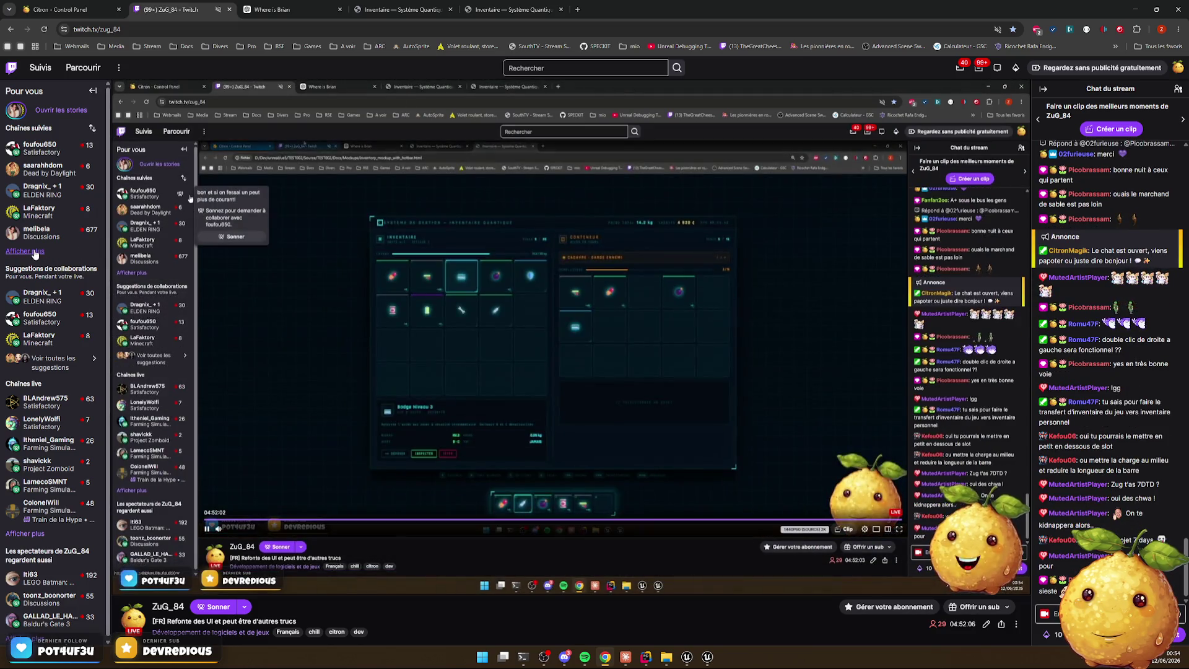
pyautogui.click(34, 253)
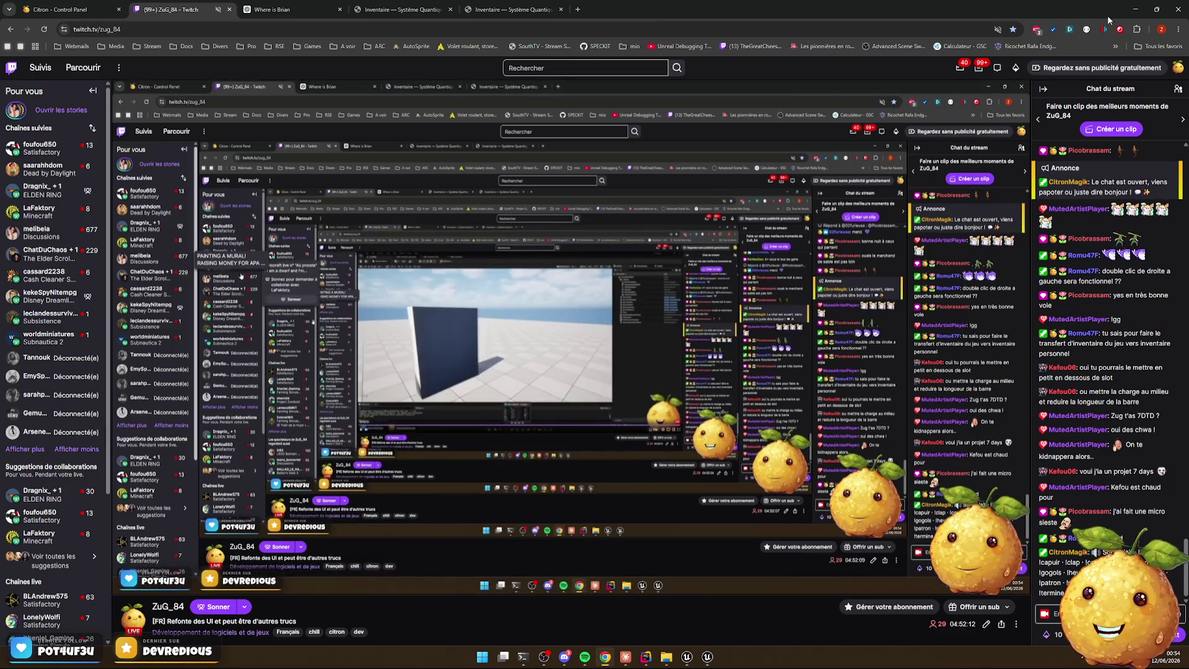
pyautogui.hotkey('alt', 'Tab')
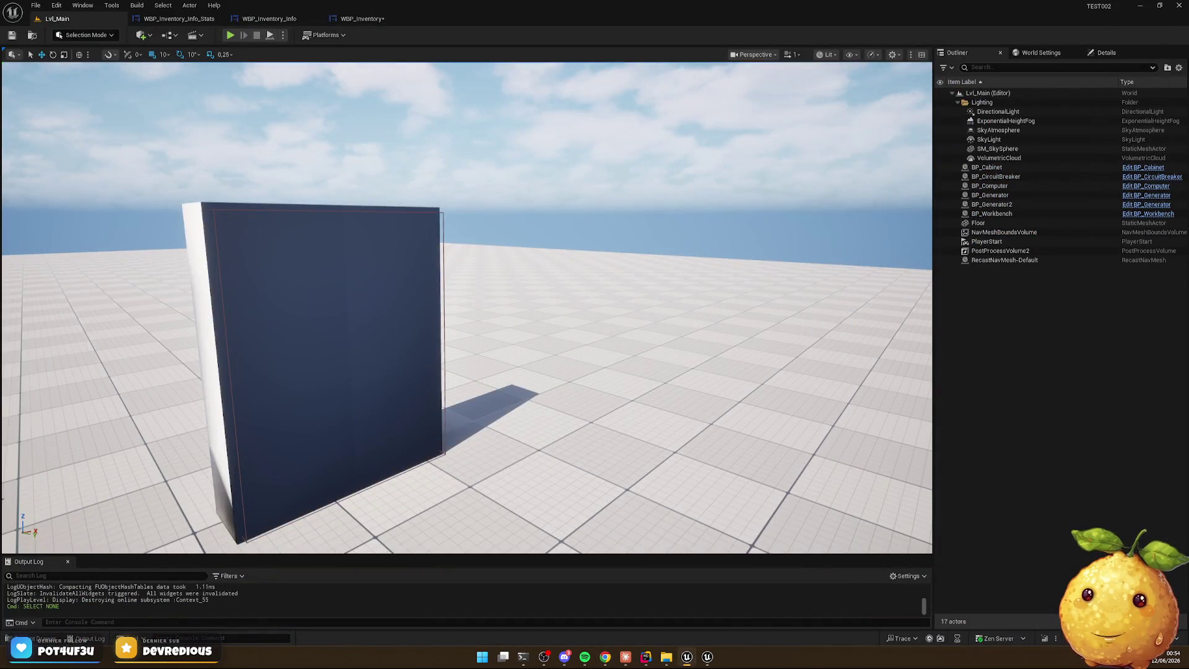